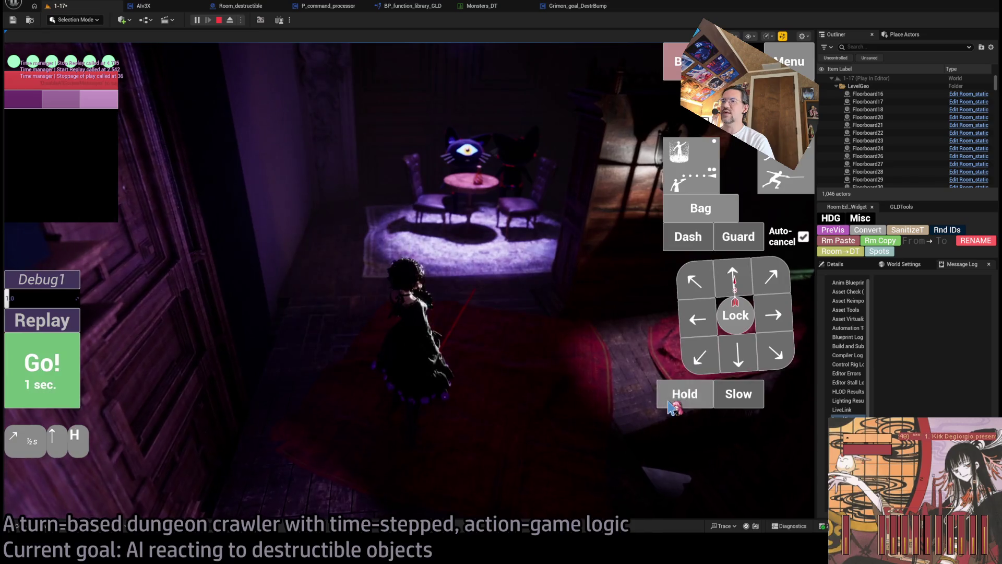
Queue Hold steps and replay them with Go! over three turns, then stop the play session.
left_click(673, 407)
left_click(50, 368)
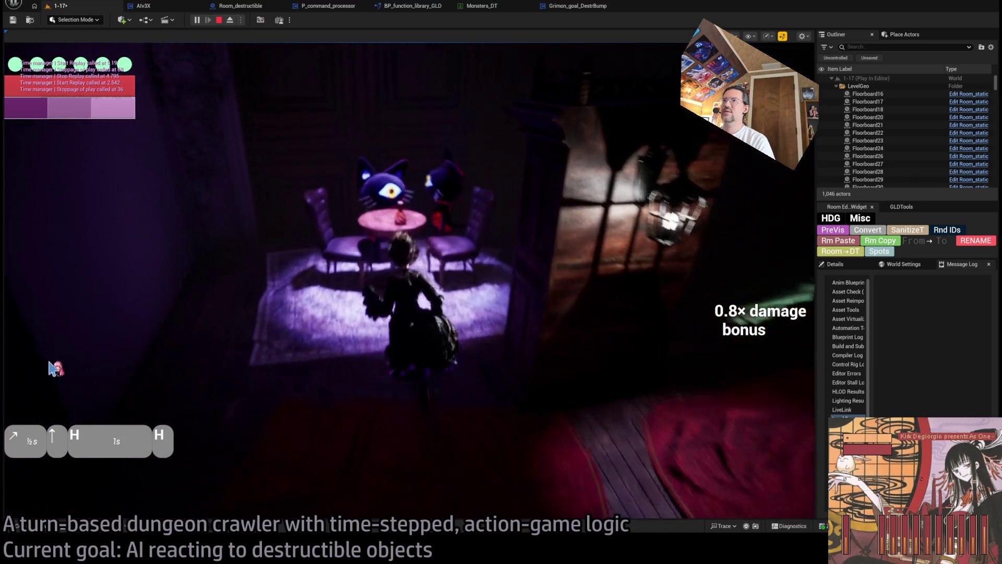
left_click(673, 399)
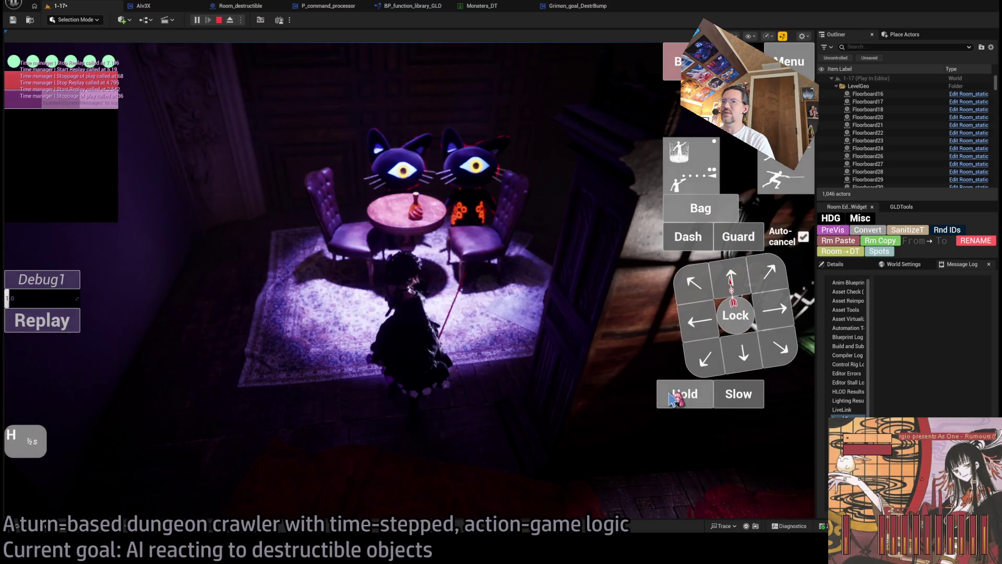
left_click(673, 399)
left_click(44, 376)
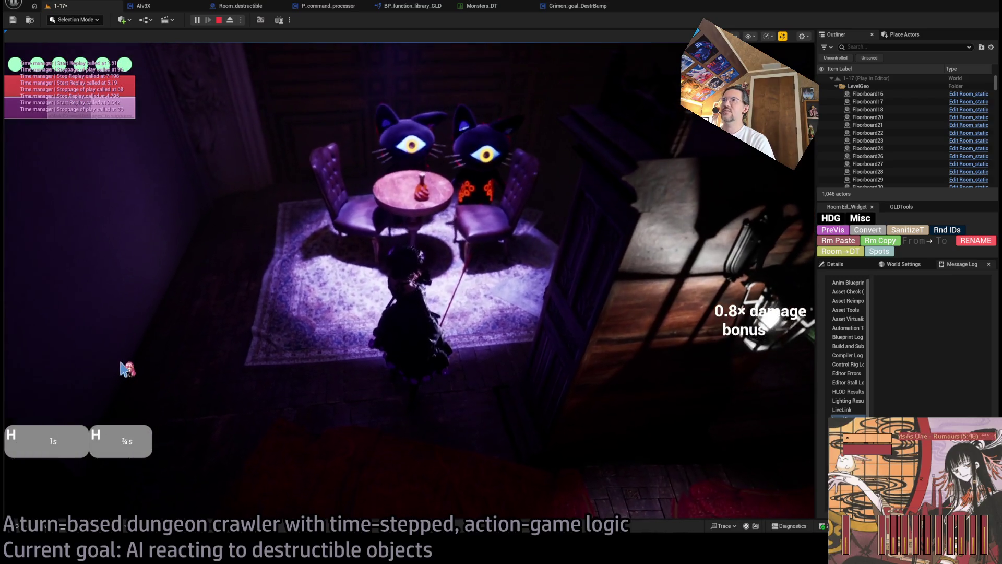
left_click(695, 407)
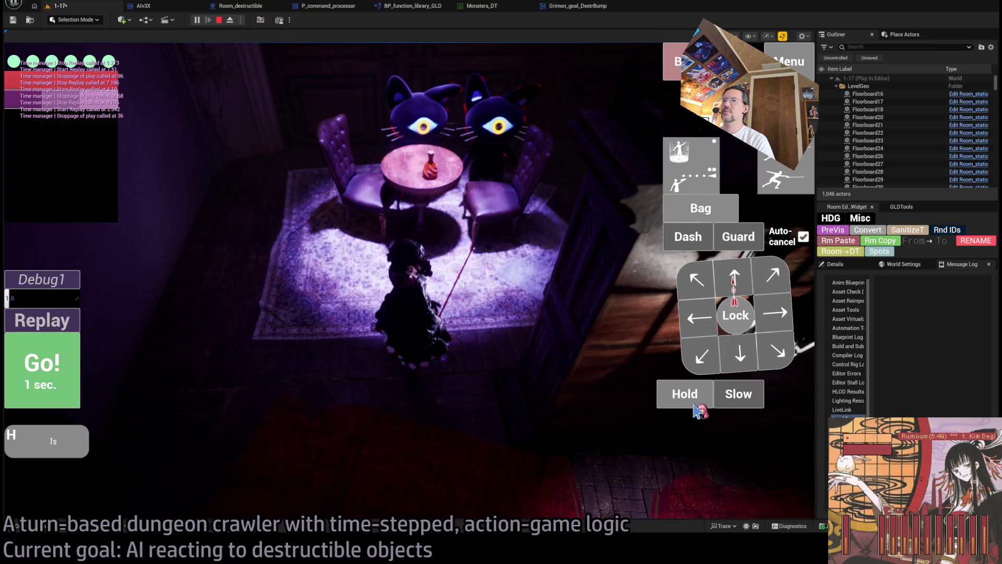
left_click(55, 380)
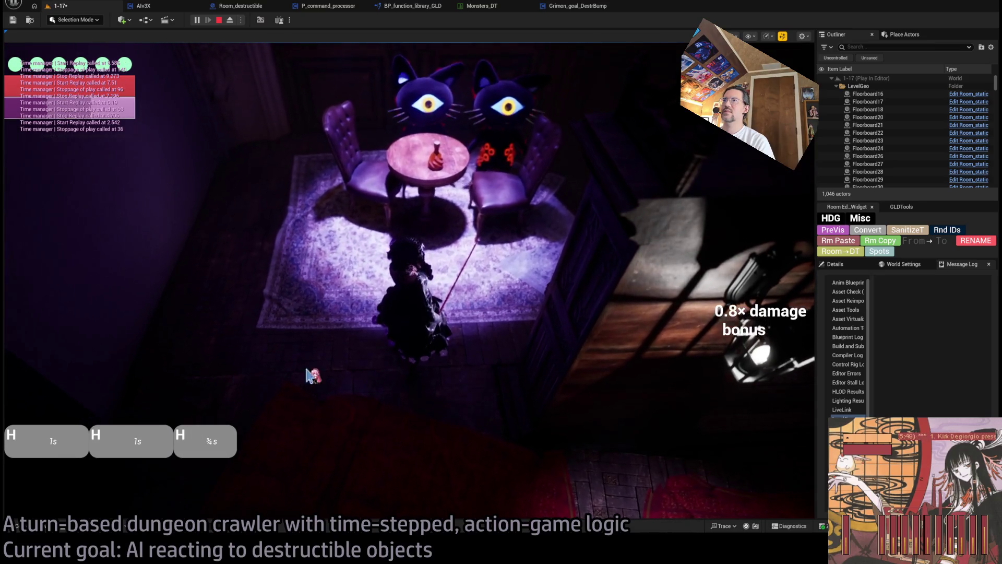
key("Escape")
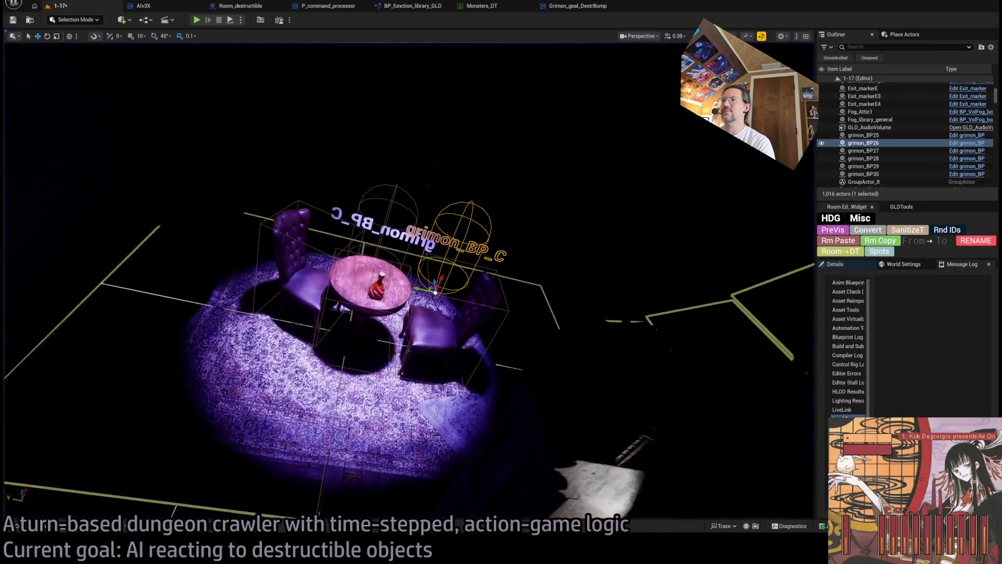
Tick Debug Combat AI in grimon_BP25's Details and start Play In Editor.
left_click(856, 264)
scroll(922, 413, "down", 5)
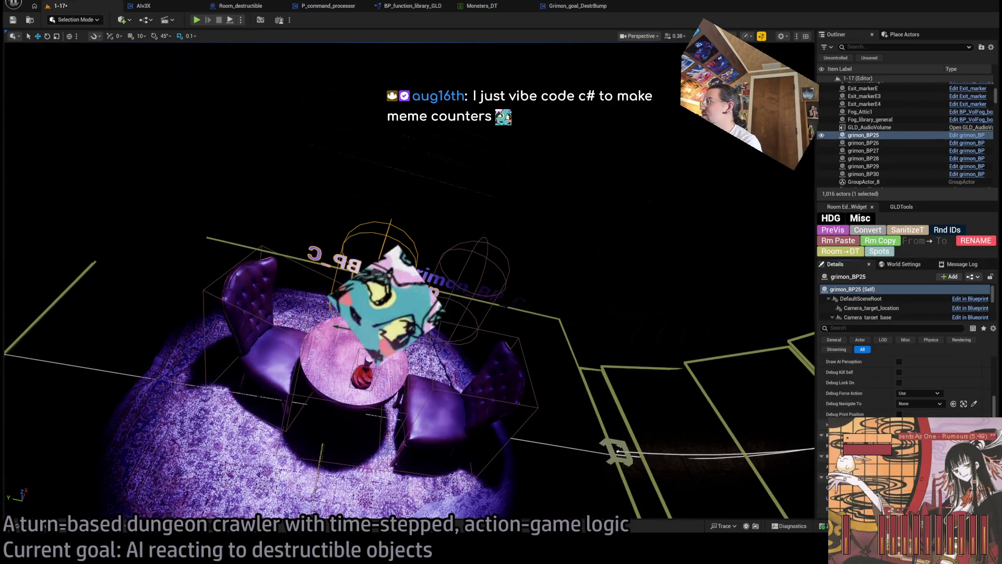
scroll(922, 413, "up", 1)
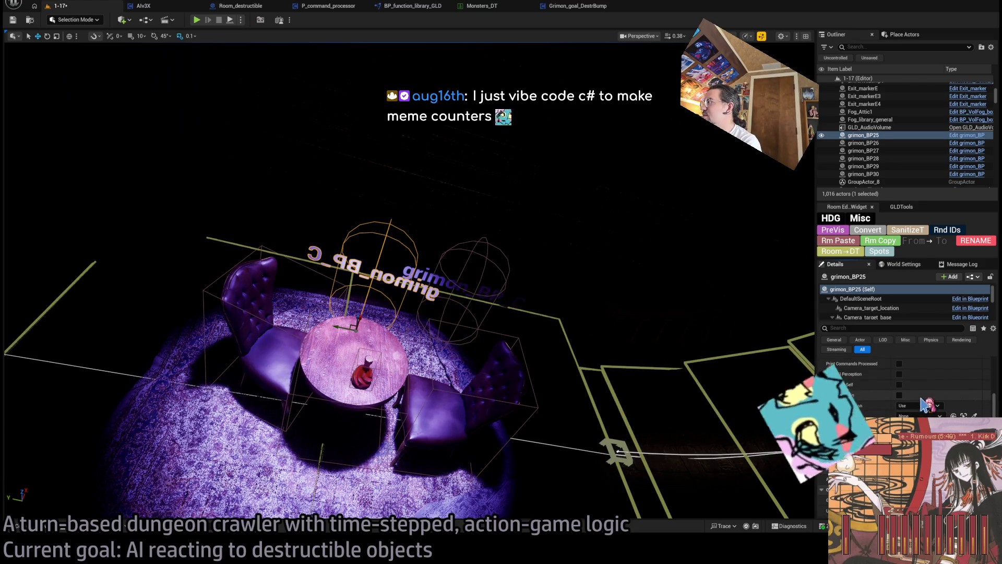
scroll(921, 409, "up", 2)
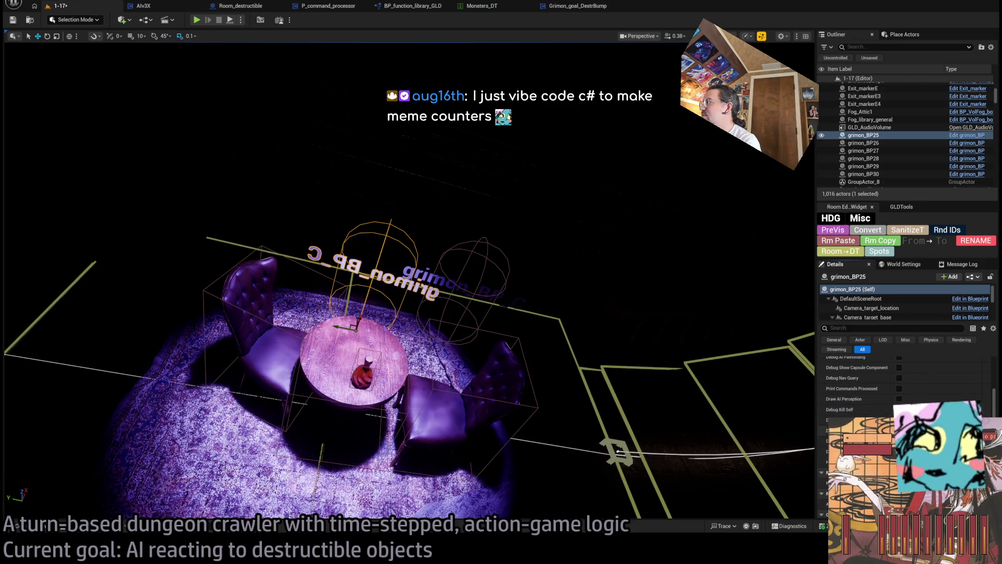
scroll(899, 398, "up", 2)
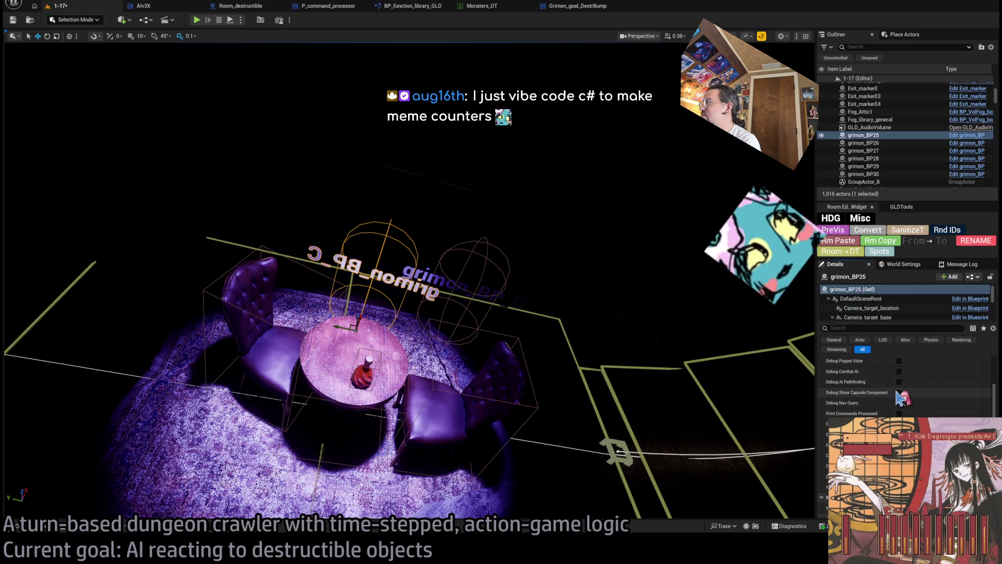
left_click(899, 372)
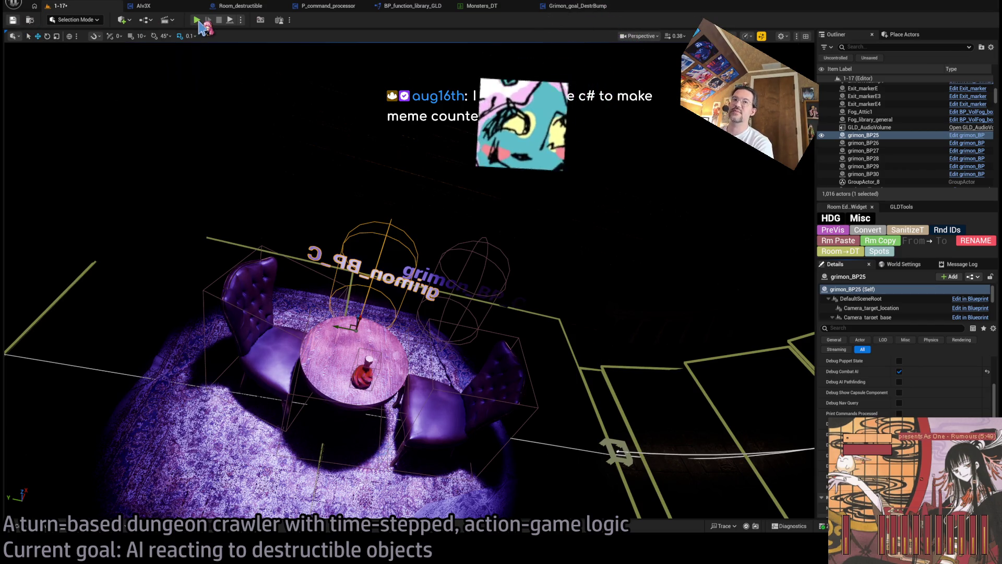
left_click(199, 22)
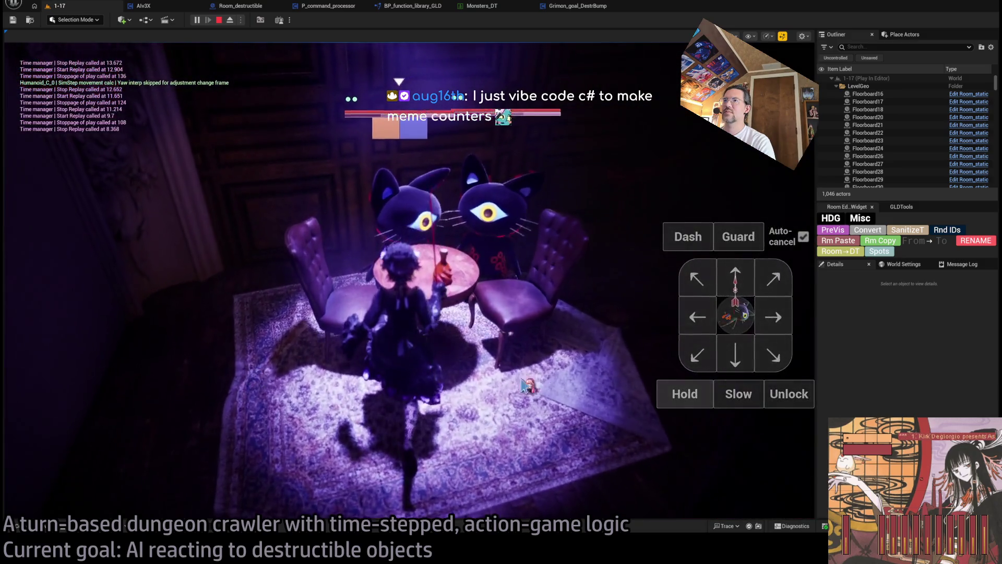
Run four queued turns as replays with Go!
left_click(685, 395)
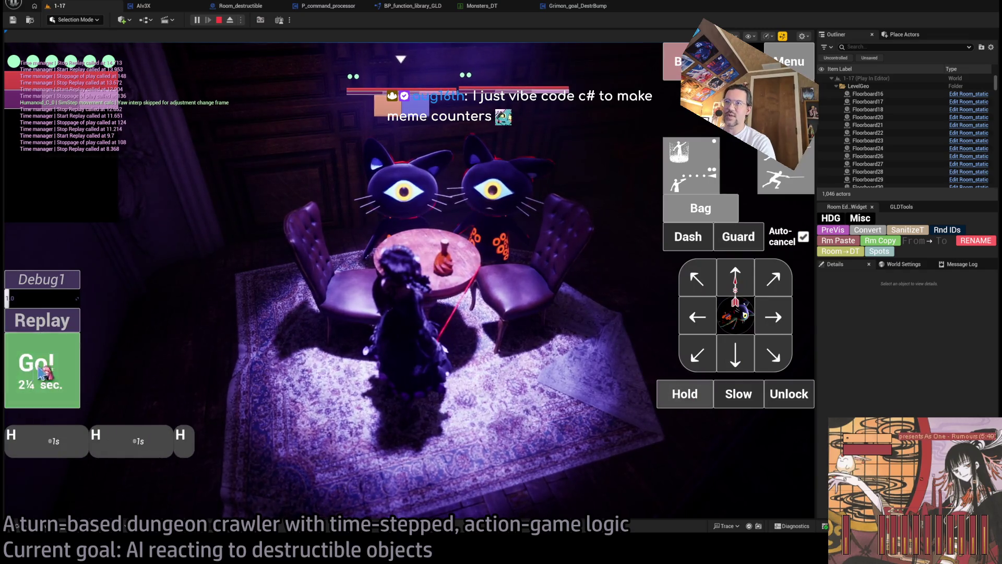
left_click(35, 370)
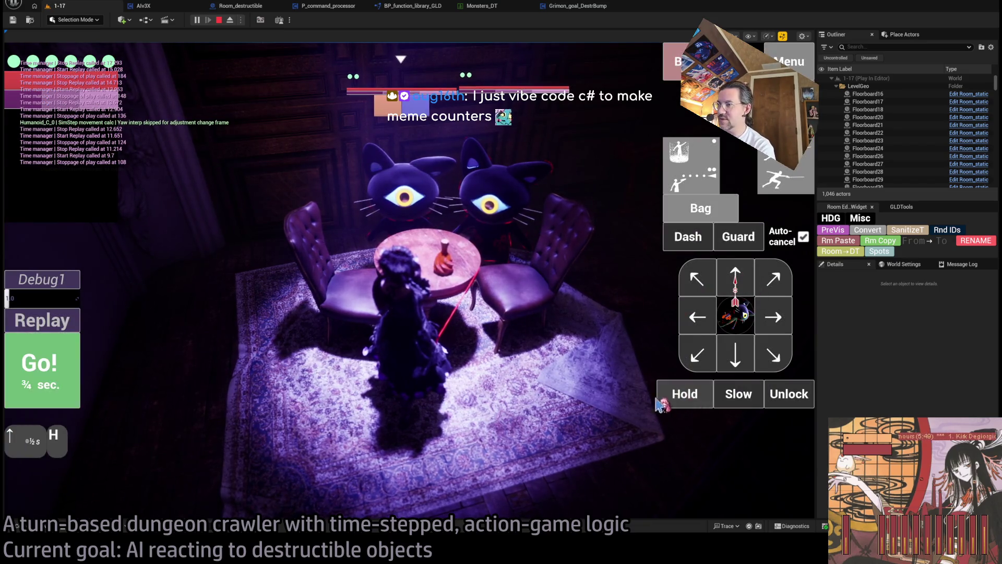
left_click(44, 393)
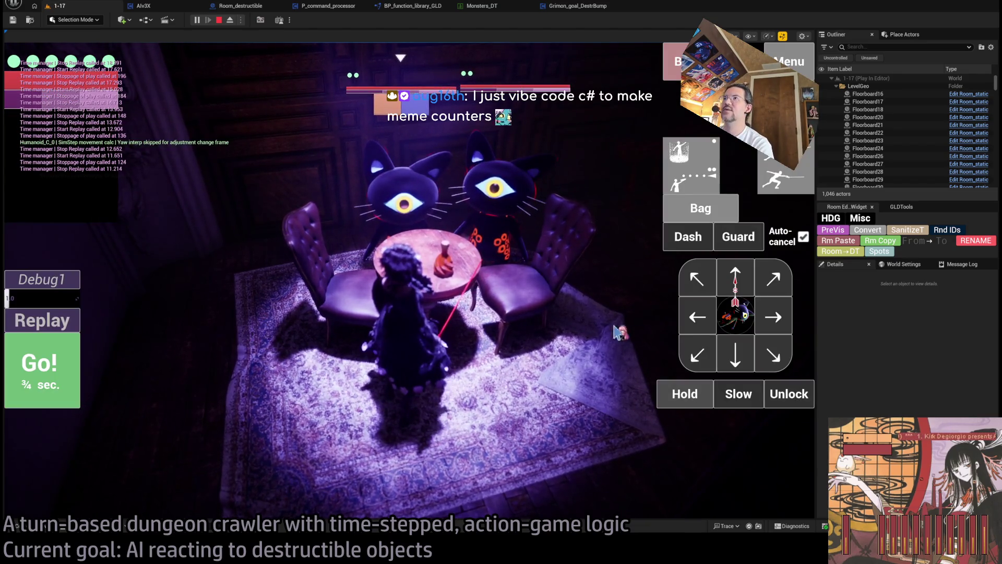
left_click(50, 381)
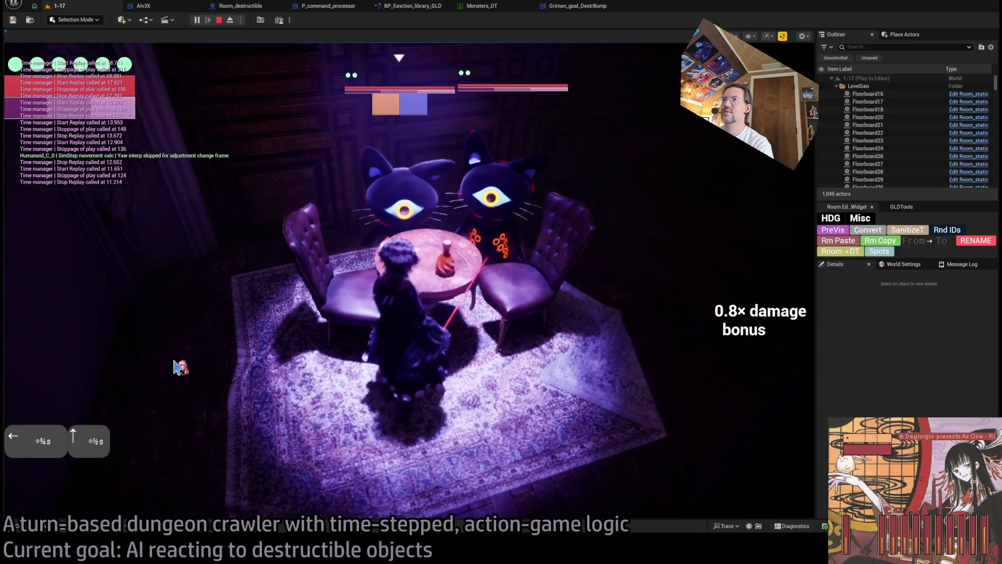
Queue down, down-left and right moves, replaying each turn.
left_click(743, 361)
left_click(698, 355)
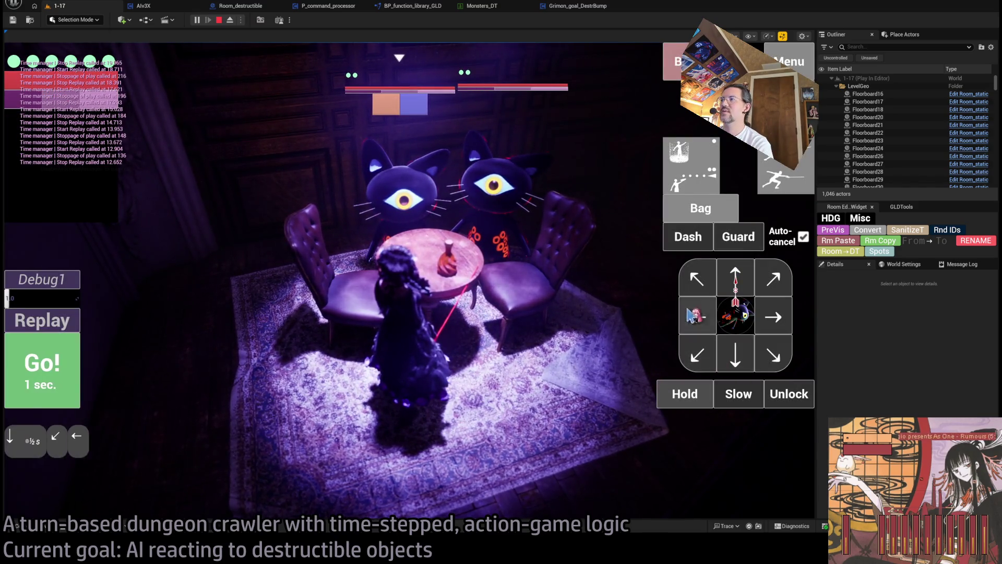
left_click(47, 376)
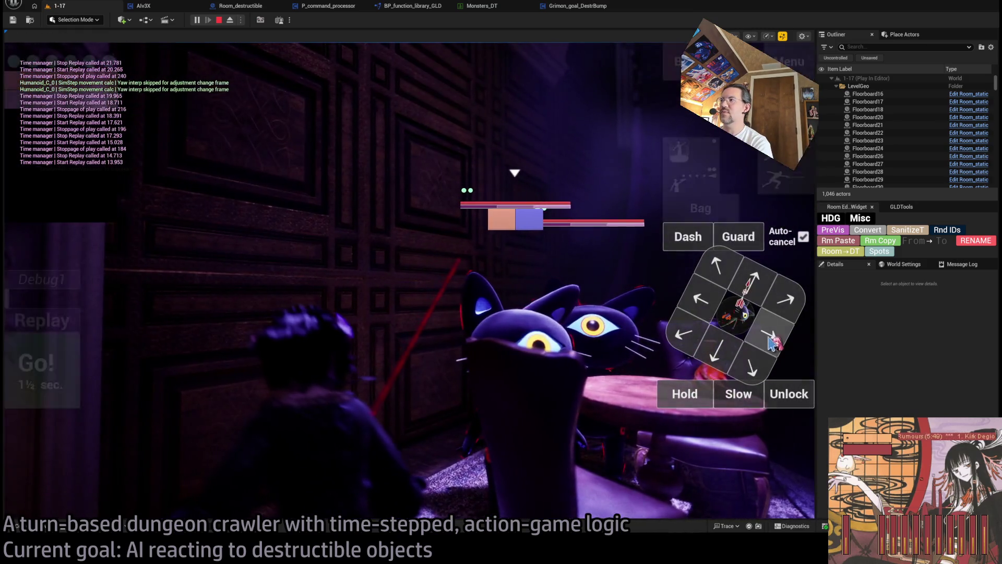
left_click(663, 334)
left_click(42, 368)
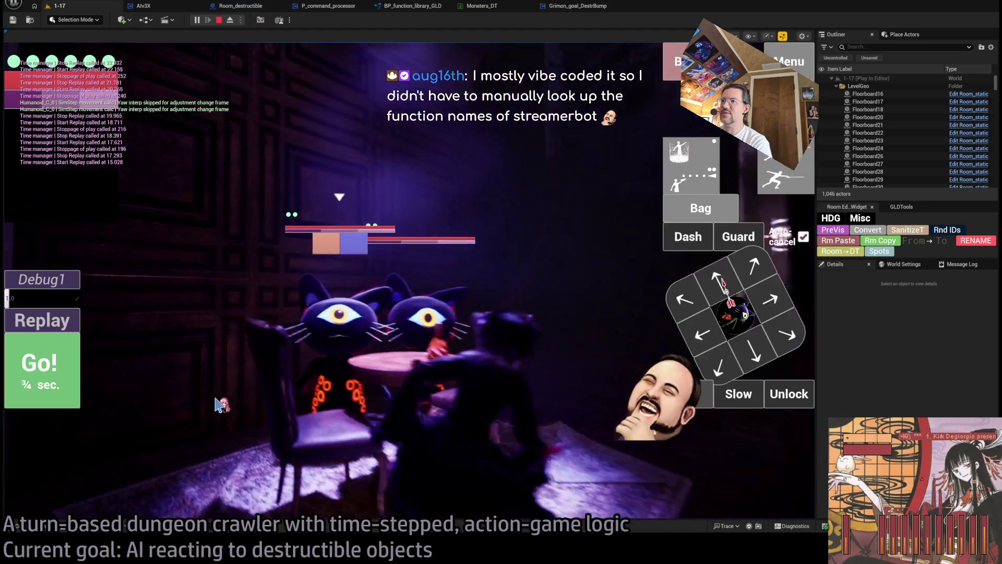
Queue two one-second holds, run the turn, and stop the play session.
left_click(684, 394)
left_click(683, 393)
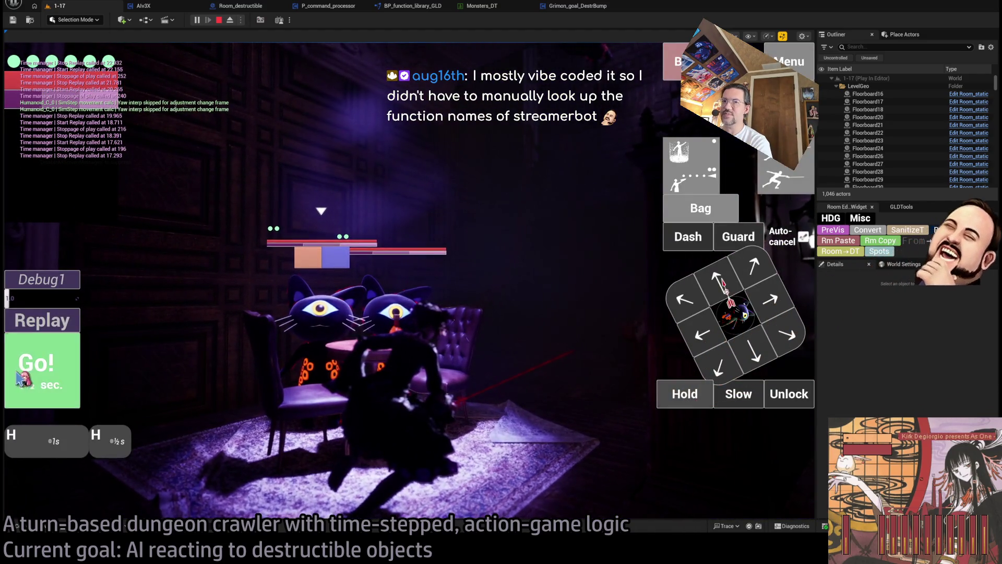
key("Escape")
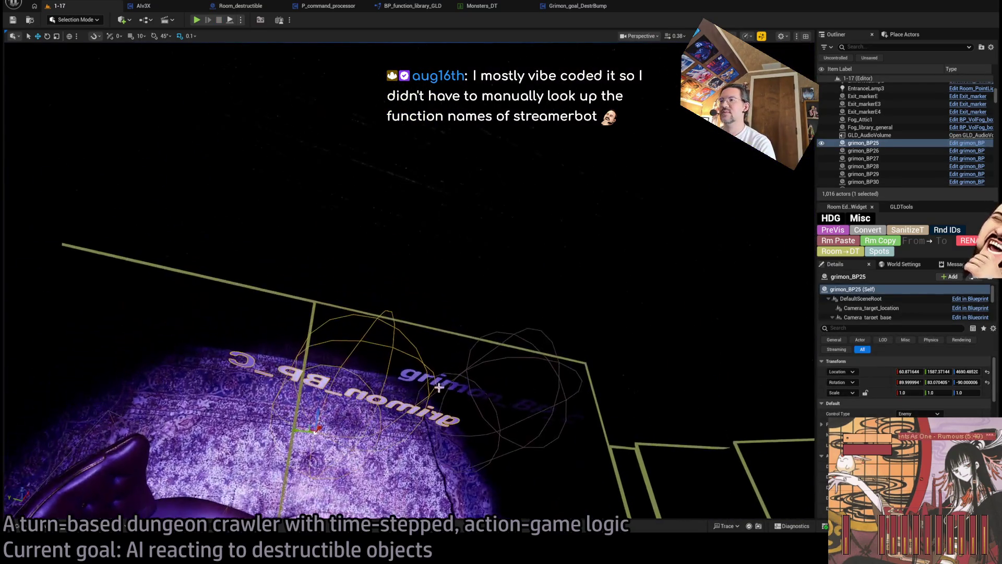
Delete grimon_BP26, review grimon_BP25's debug flags, and start a new play session.
left_click(413, 383)
key("Delete")
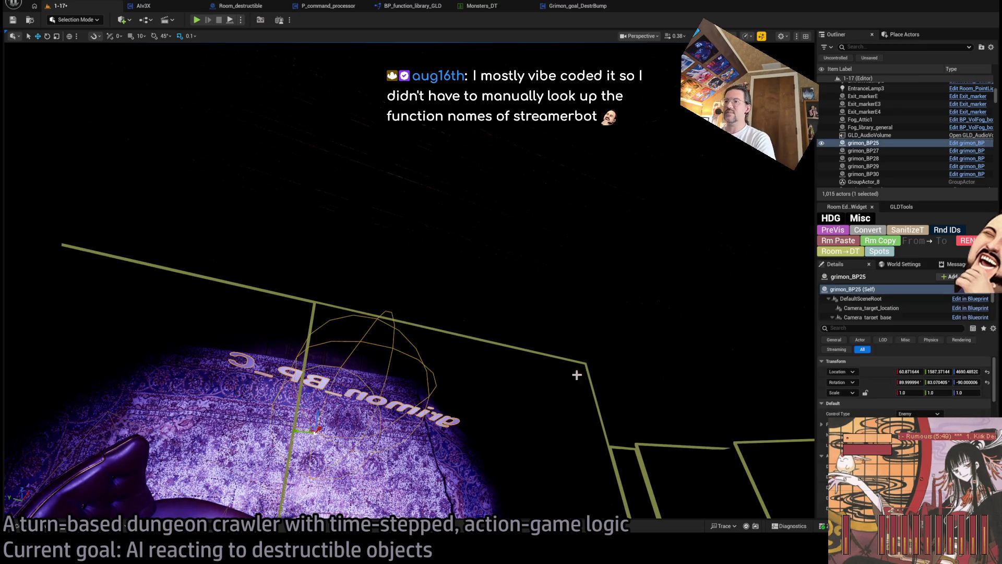
scroll(908, 382, "down", 5)
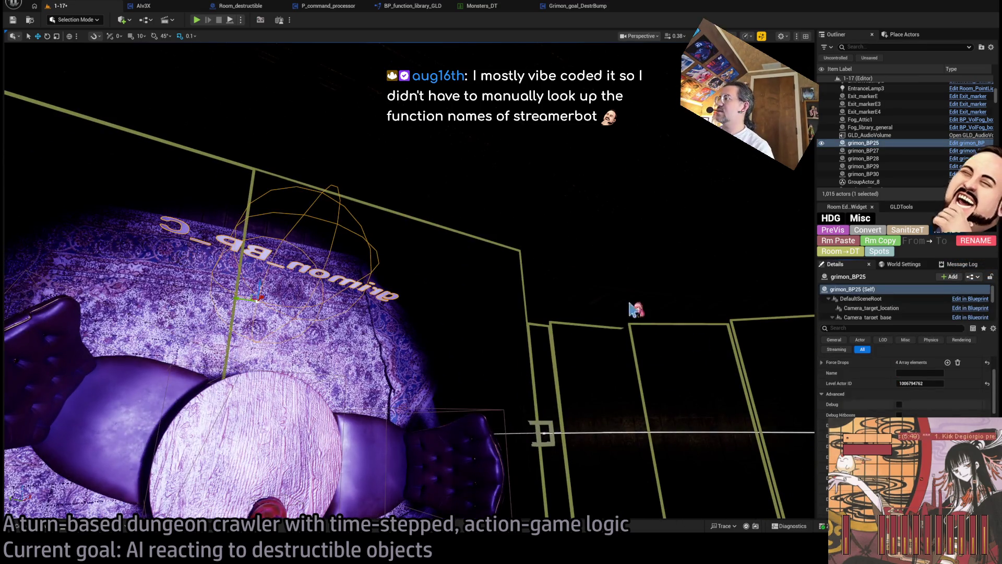
scroll(908, 387, "down", 2)
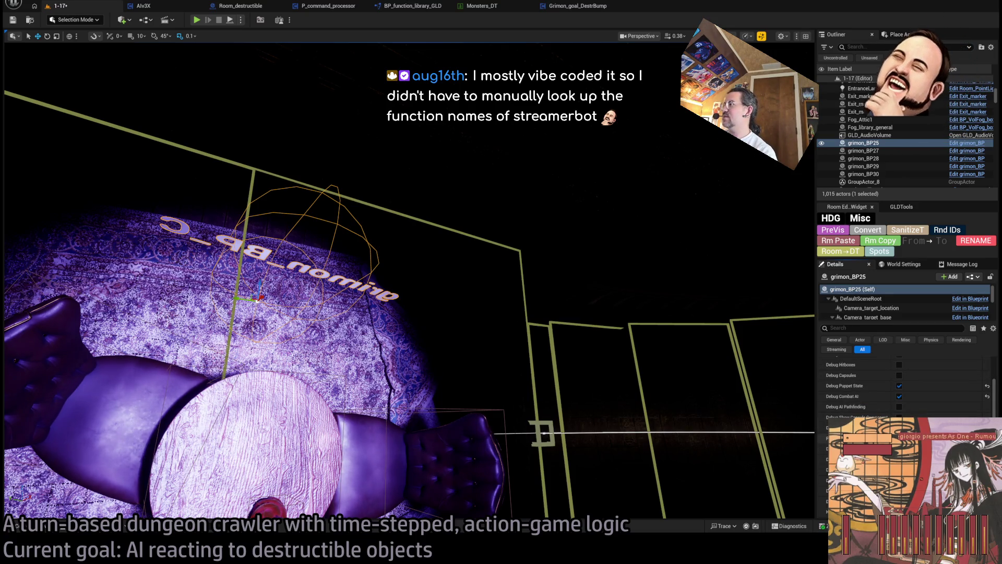
left_click(198, 21)
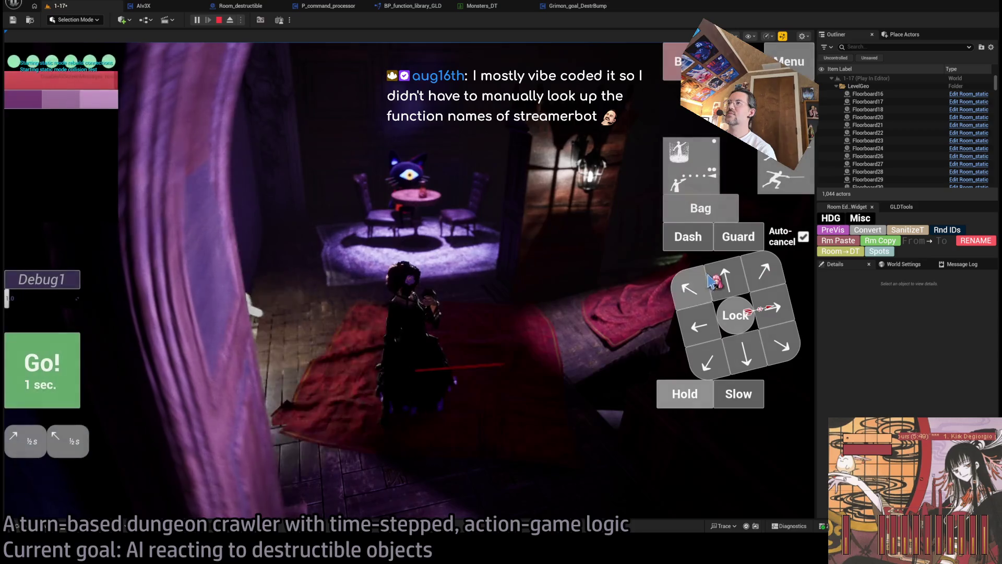
Move up-right and forward to the table in one turn, then stop playing.
left_click(757, 276)
left_click(726, 277)
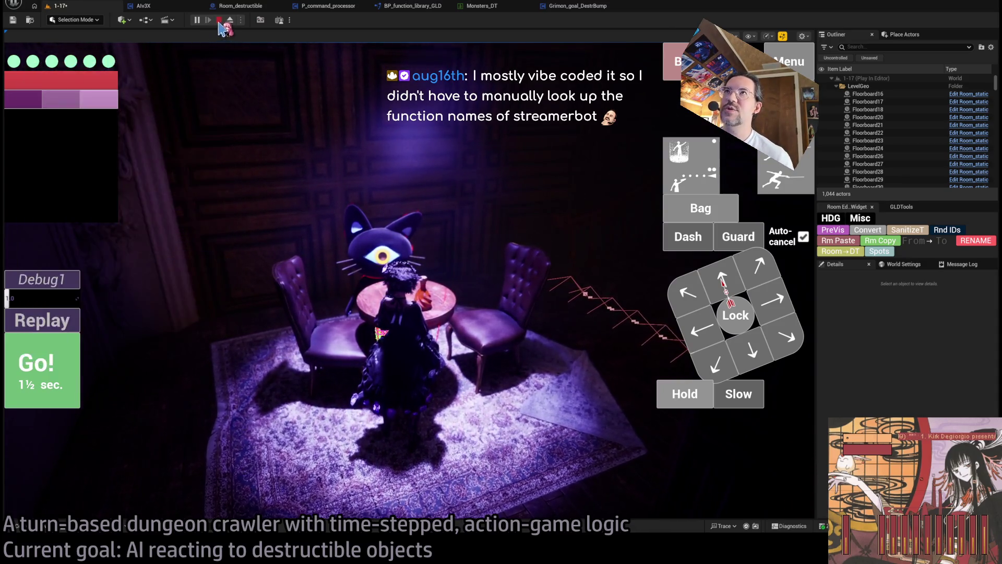
left_click(219, 21)
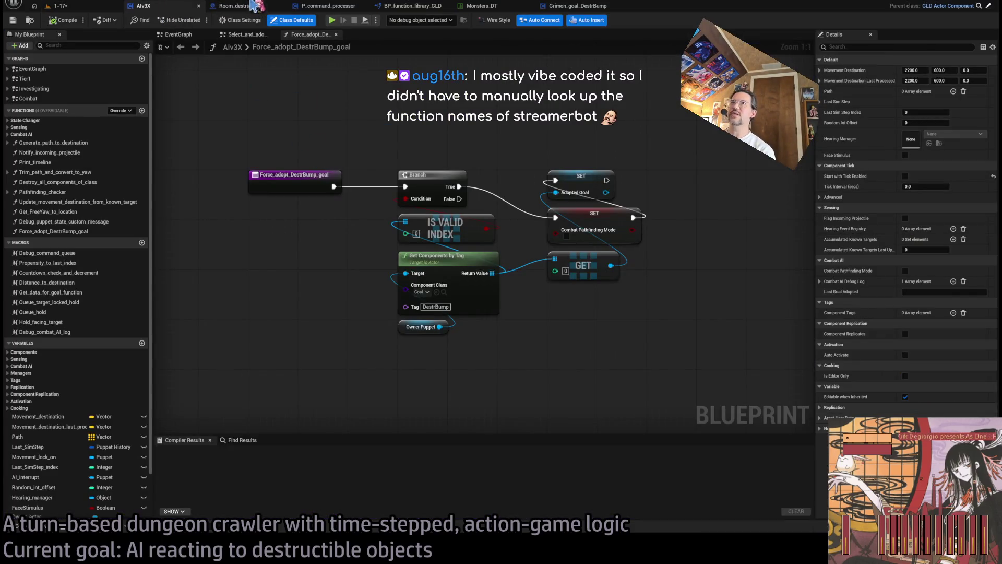
Pan the P_command_processor graph to centre the Force Adopt Destr Bump Goal call.
left_click(254, 7)
left_click(327, 7)
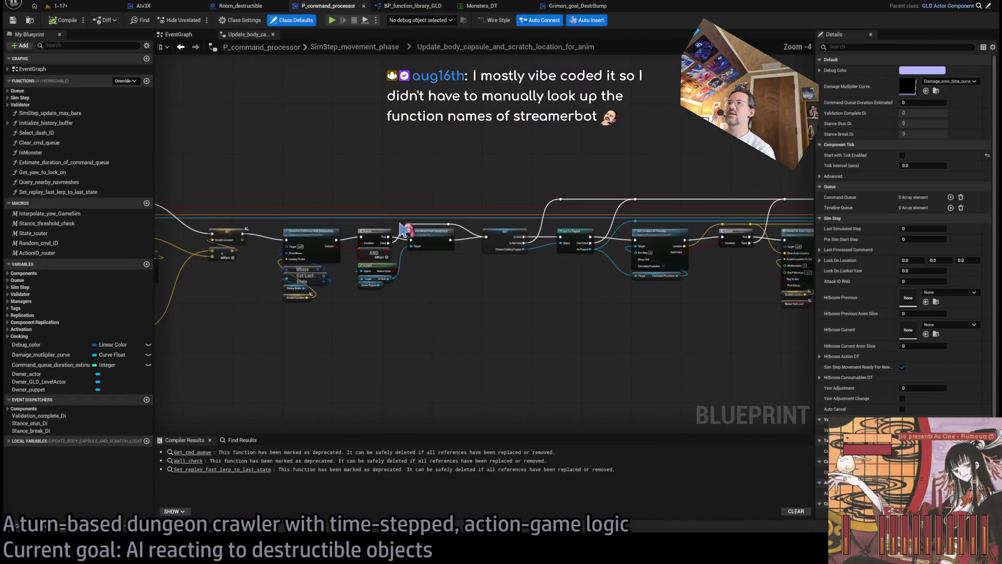
left_click(483, 143)
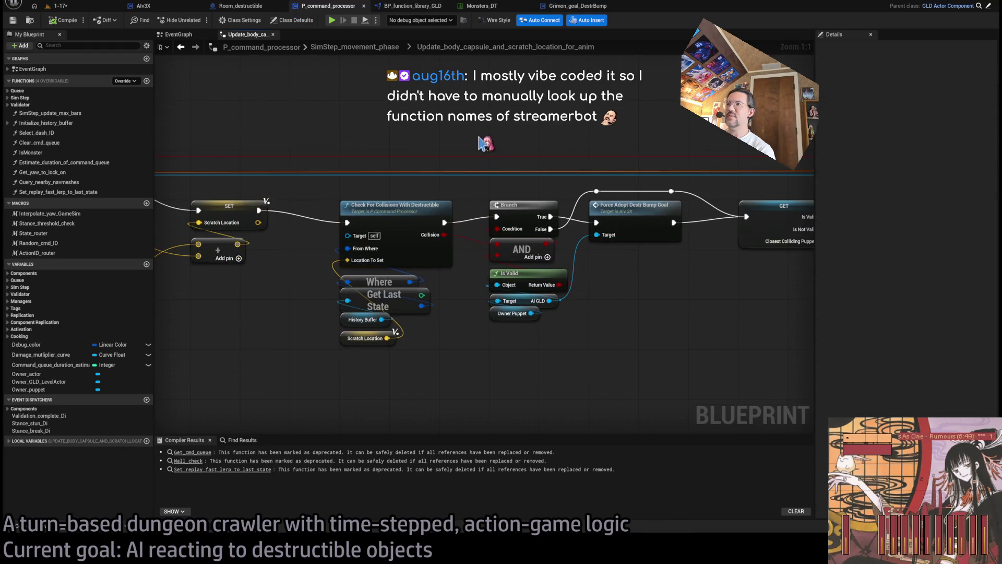
left_click_drag(589, 263, 531, 261)
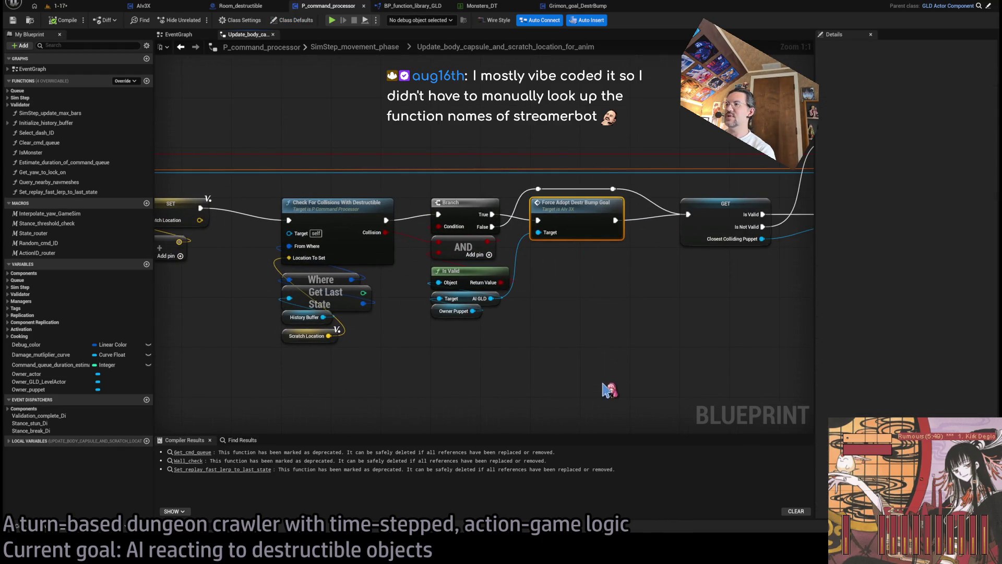
left_click(78, 6)
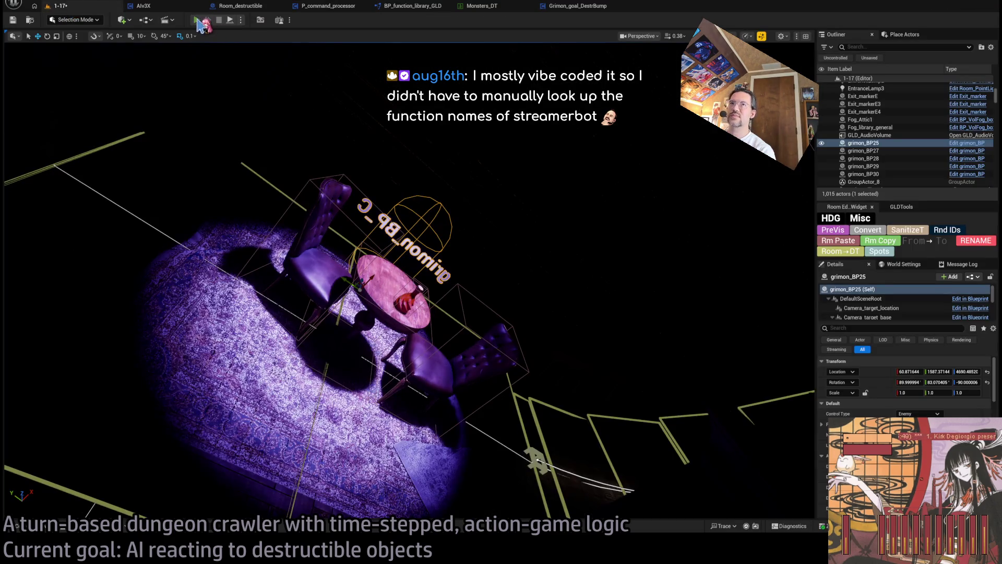
Play level 1-17 for one turn to watch the Grimon investigate, then stop.
left_click(197, 21)
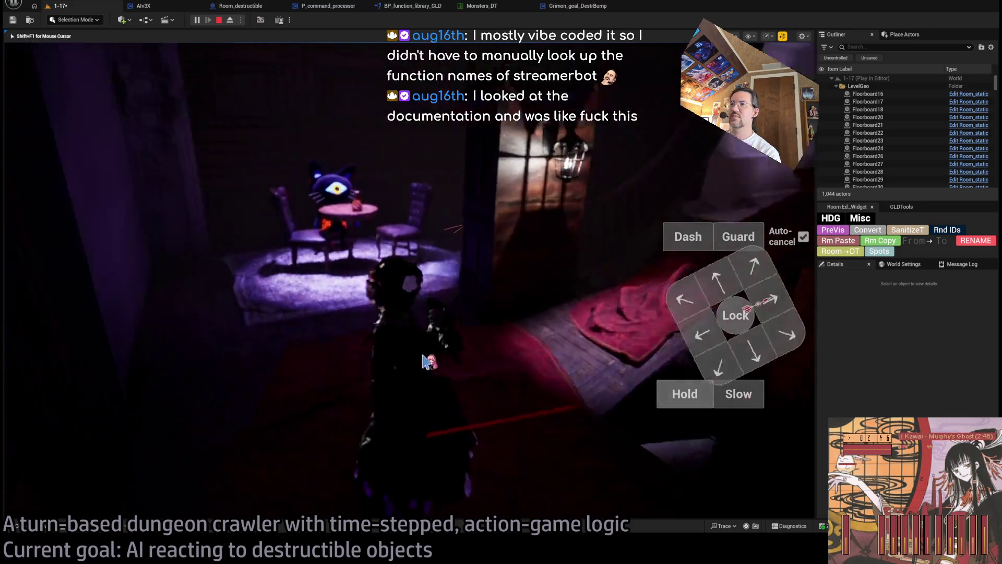
left_click(740, 279)
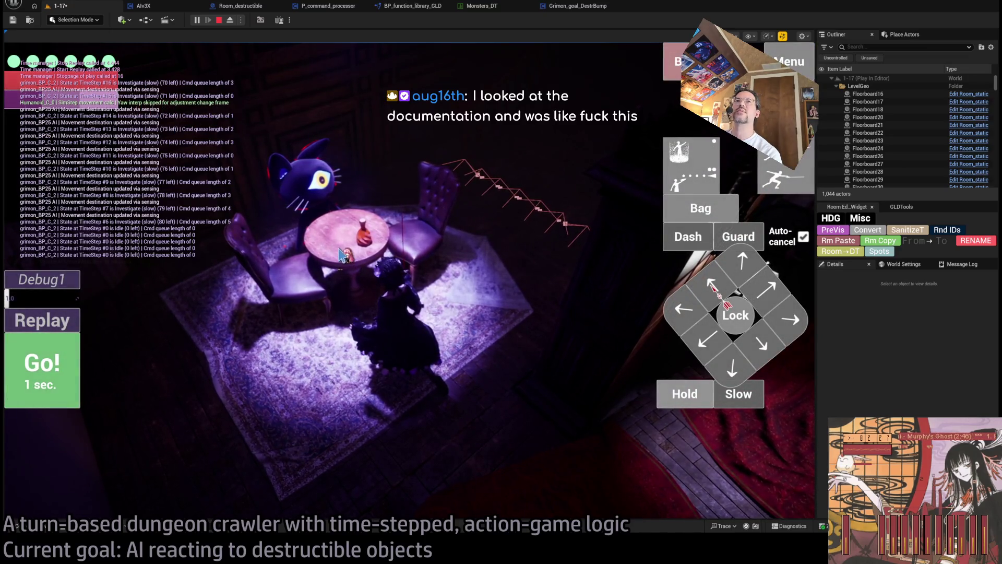
key("Escape")
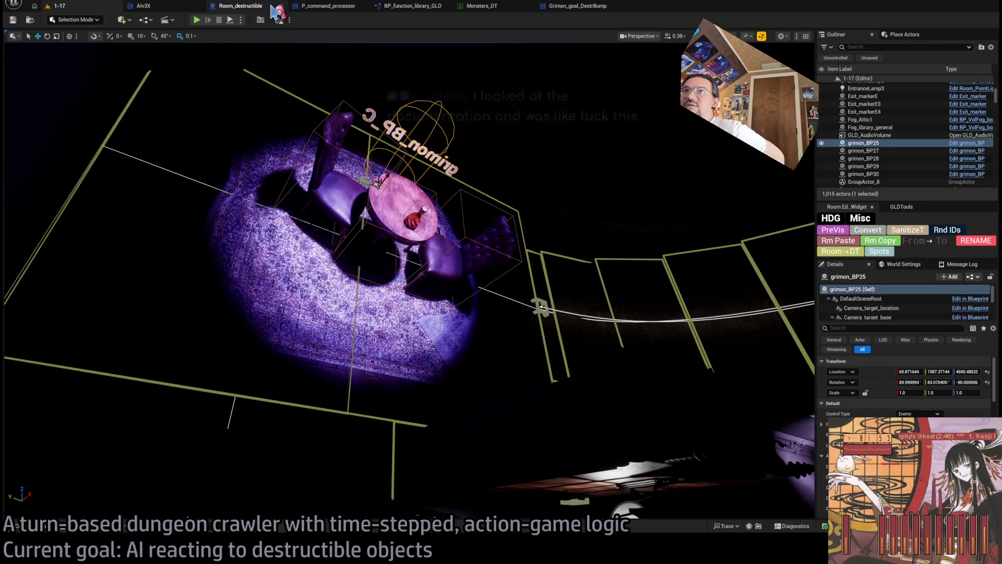
Clear the breakpoint on Force Adopt Destr Bump Goal in P_command_processor with F9.
left_click(326, 6)
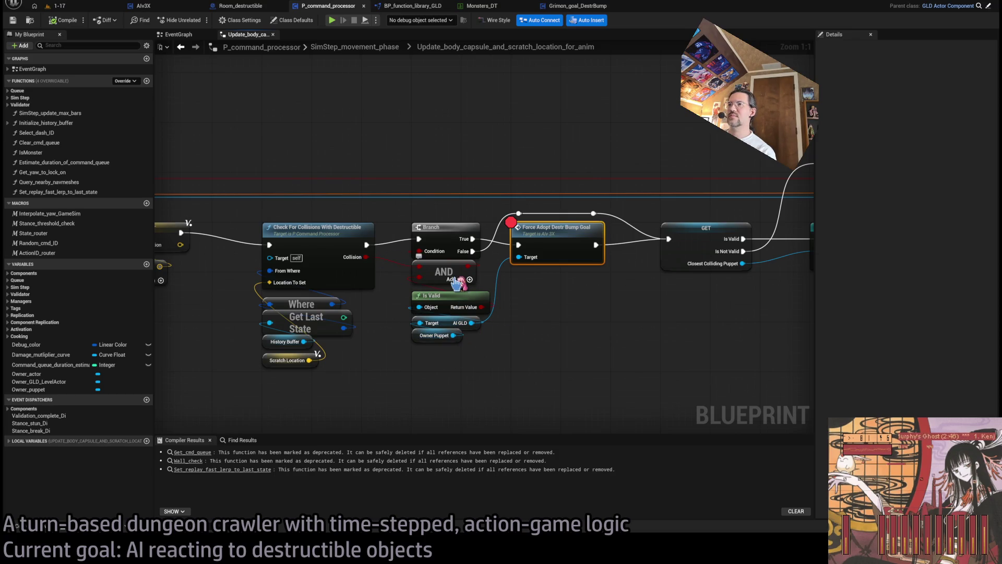
left_click_drag(441, 369, 450, 367)
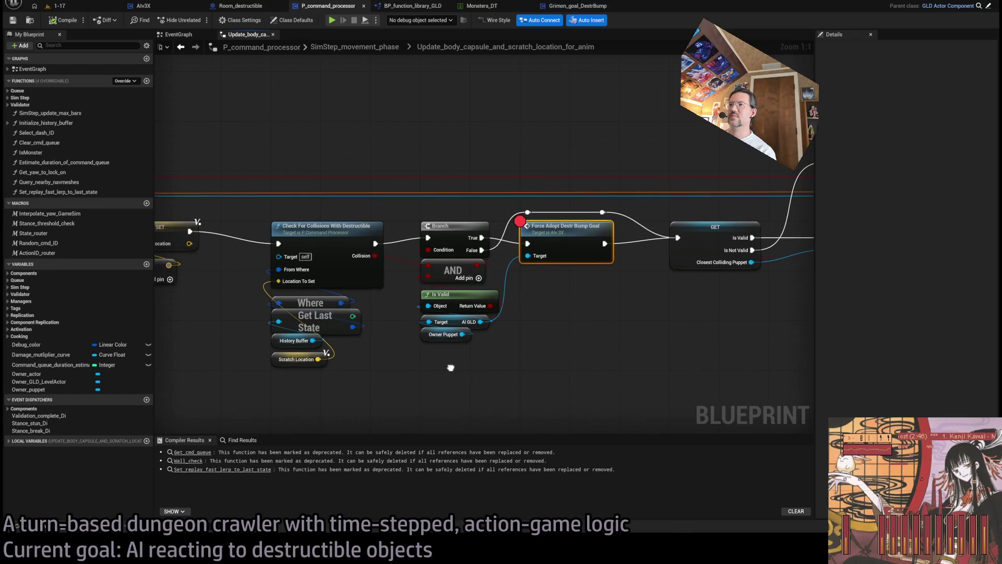
left_click(486, 192)
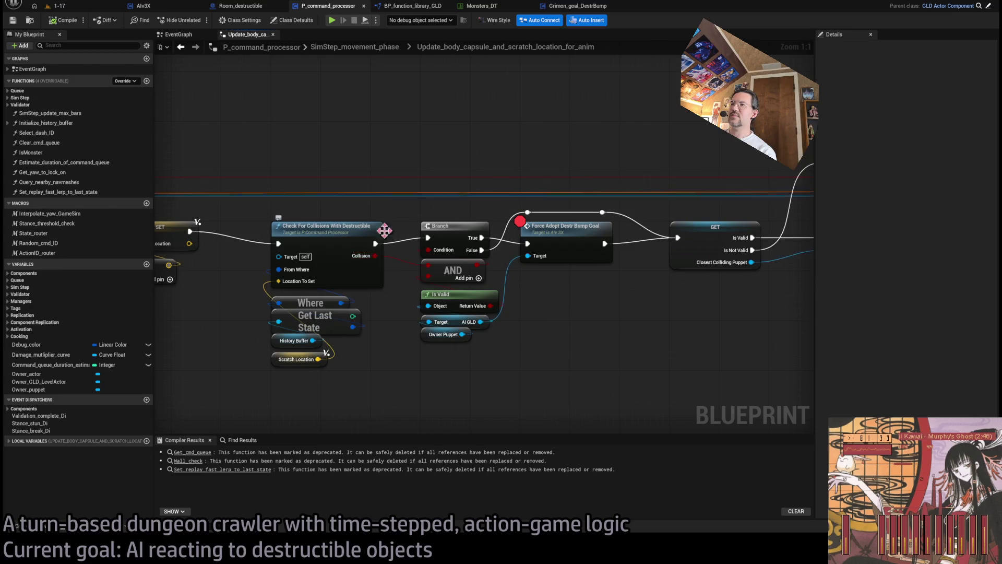
left_click_drag(565, 236, 591, 290)
left_click(592, 290)
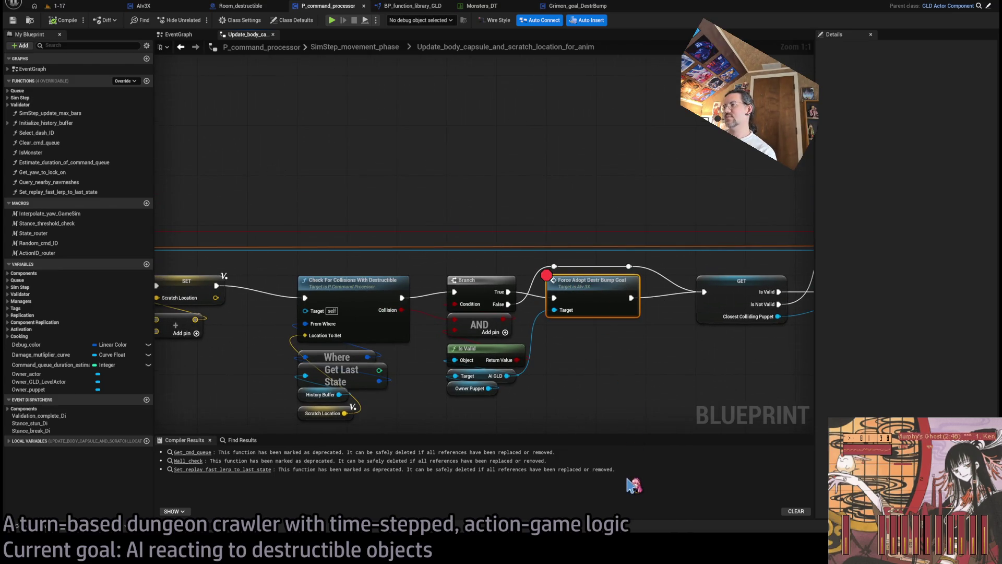
key("F9")
Insert a Print String of the Collision result after Check For Collisions With Destructible.
left_click_drag(401, 297, 438, 158)
mouse_move(401, 309)
left_mouse_down()
mouse_move(442, 179)
mouse_move(502, 131)
left_mouse_up()
left_click(505, 159)
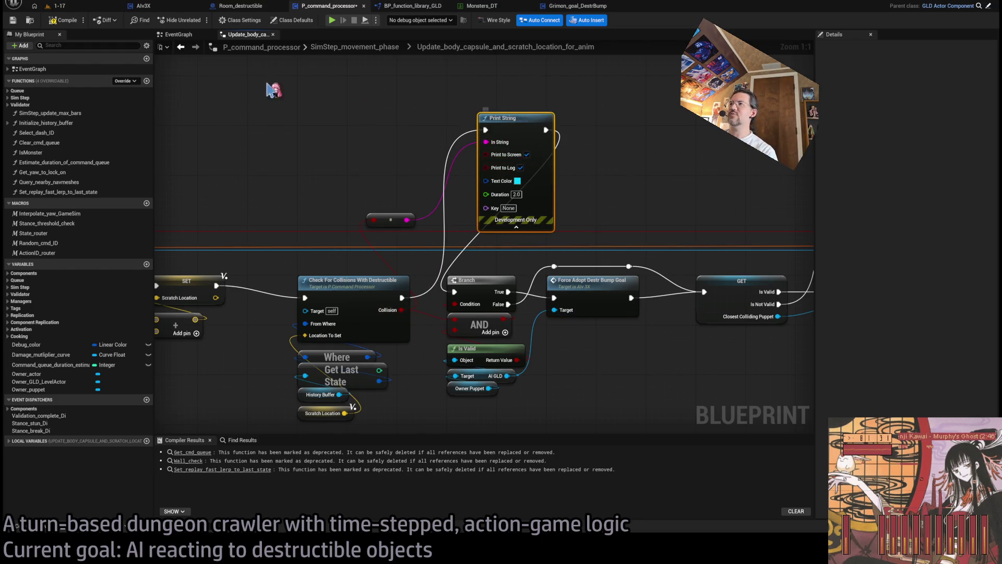
left_click(517, 194)
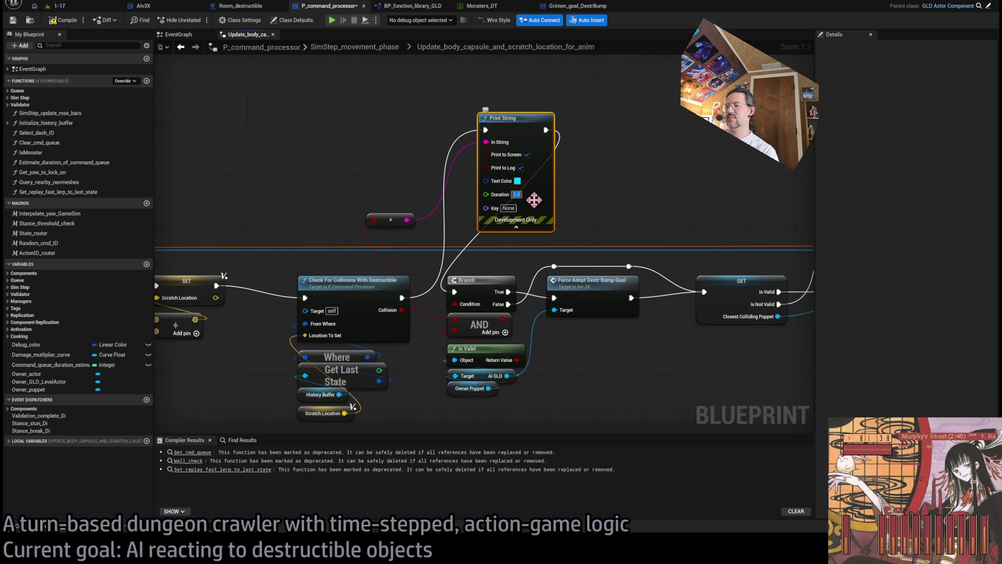
left_click(55, 6)
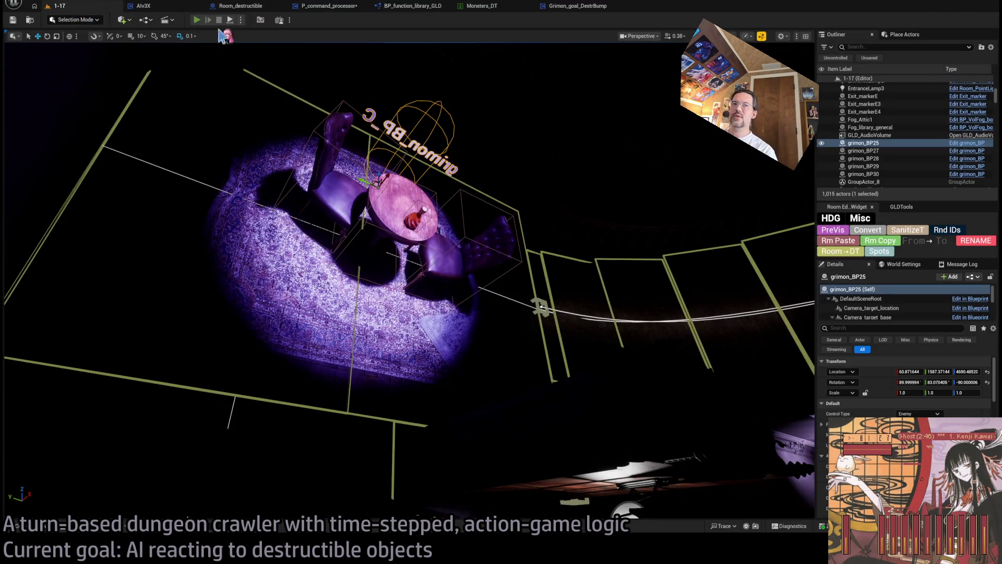
Play one turn with Alt+P, stop, and return to the P_command_processor graph.
key("alt+p")
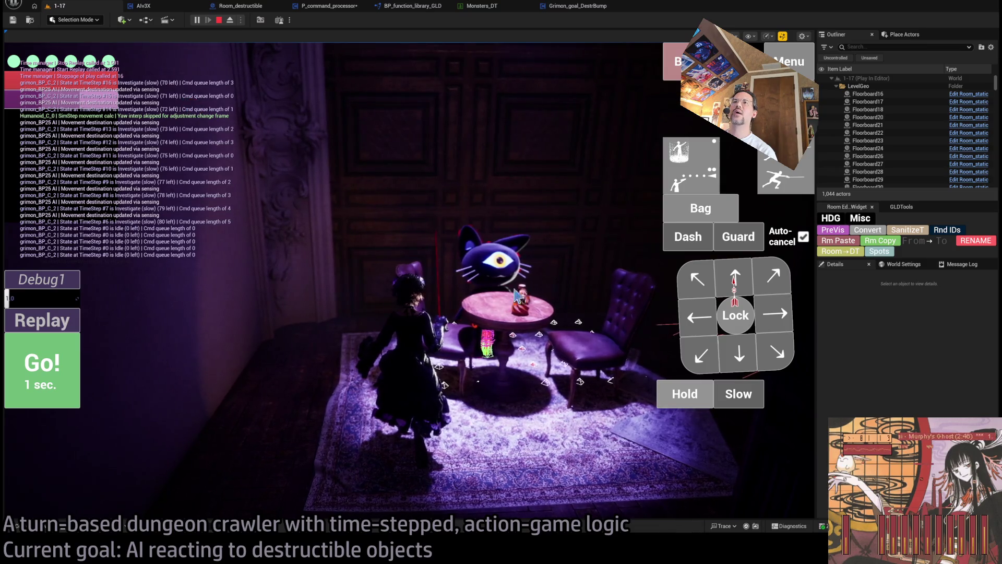
left_click(685, 397)
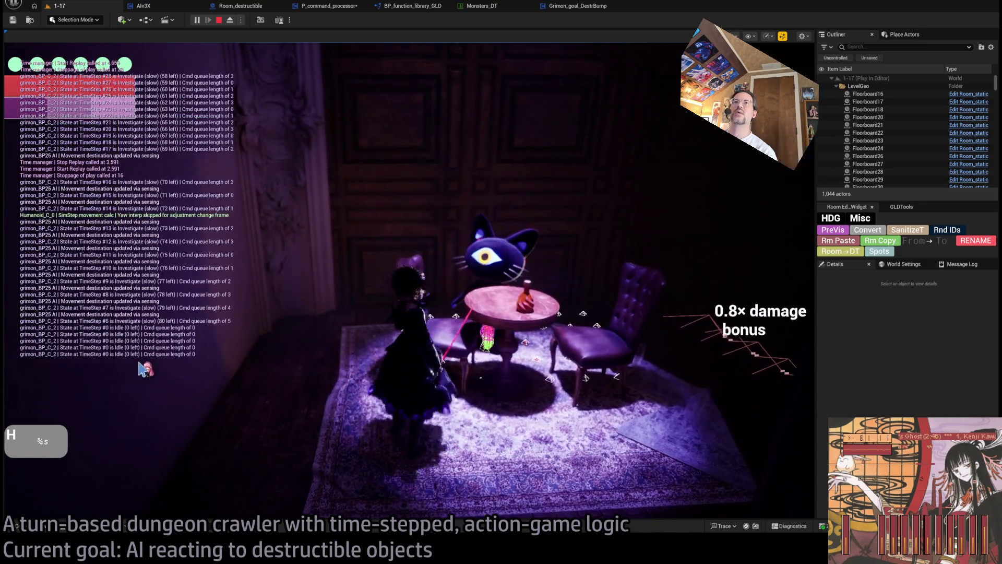
left_click(218, 20)
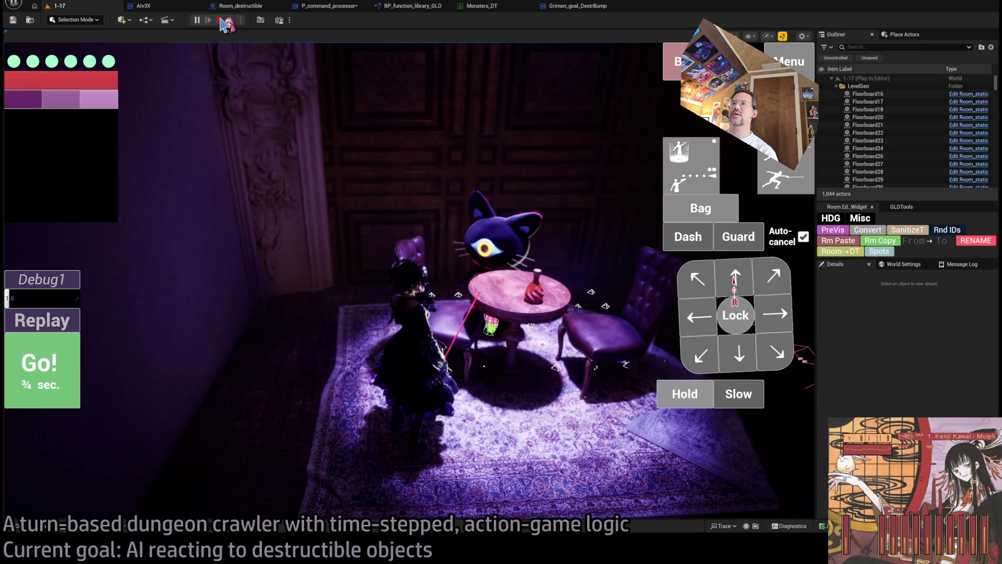
left_click(321, 10)
scroll(370, 179, "down", 3)
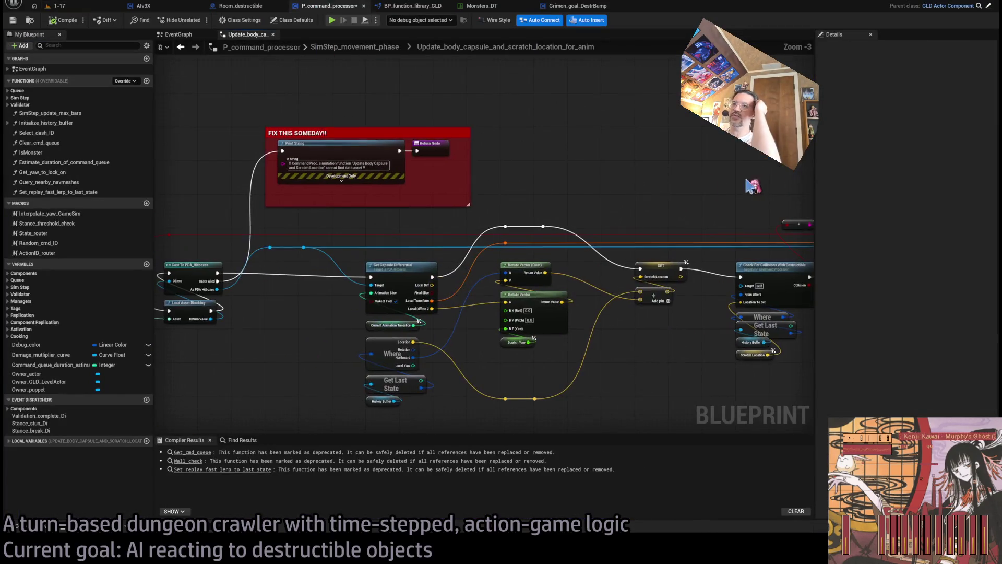
Delete the debug Print String and its reroute node.
left_click_drag(668, 202, 765, 187)
left_click_drag(448, 254, 228, 254)
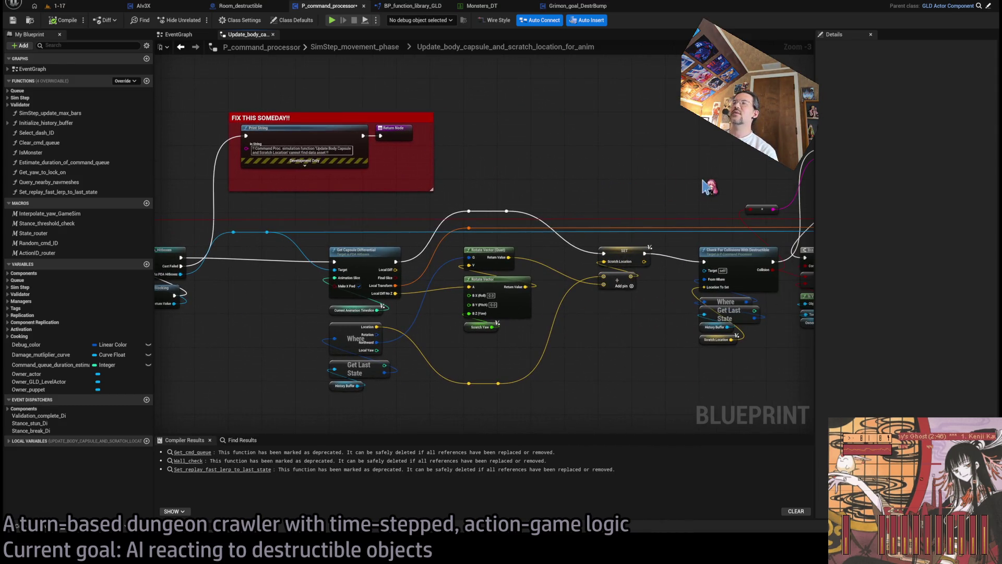
left_click_drag(706, 186, 555, 127)
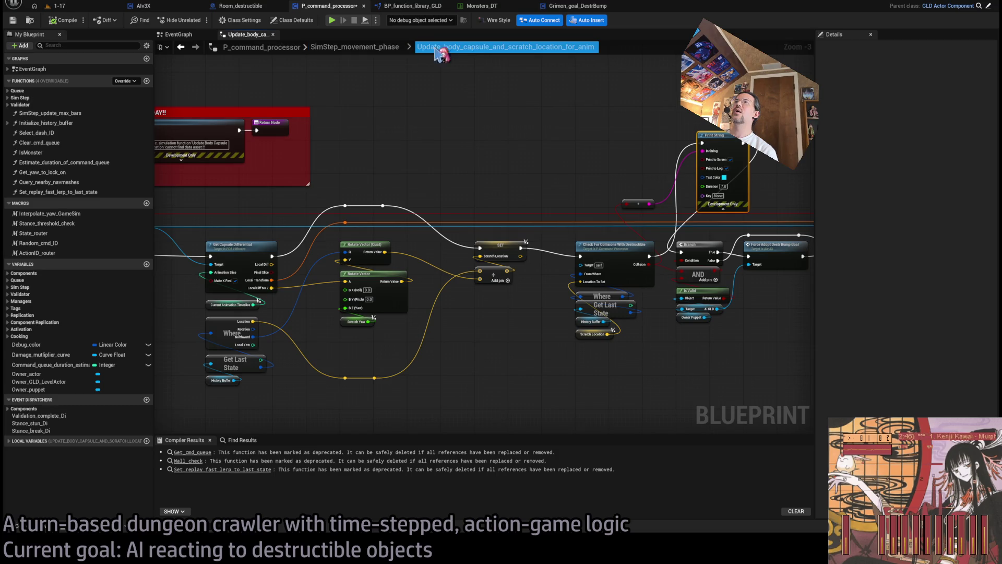
left_click_drag(642, 95, 415, 98)
scroll(372, 176, "up", 2)
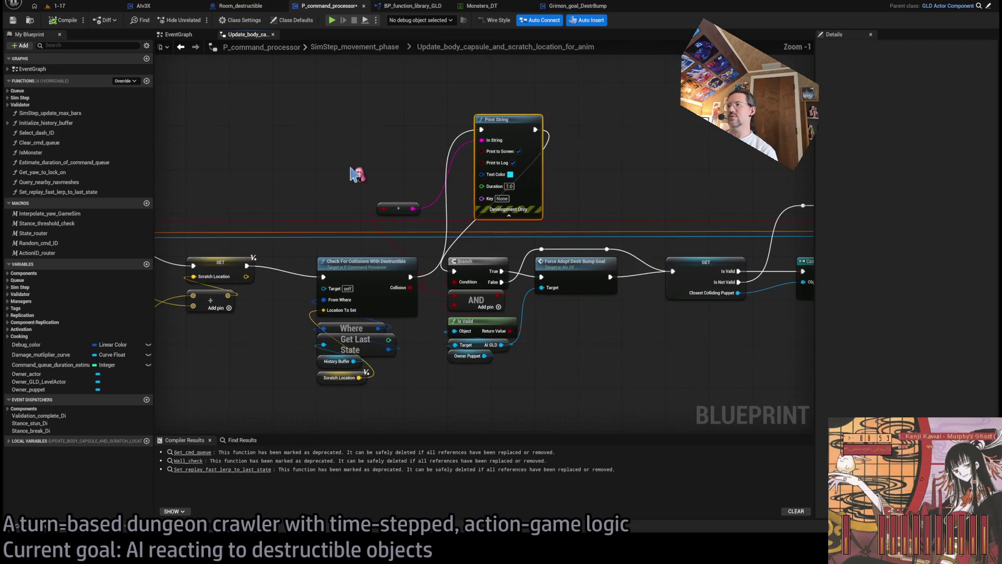
left_click_drag(317, 94, 566, 230)
key("Delete")
Remove the Branch, Is Valid and Force Adopt group, wire Check For Collisions to GET, then open SimStep_movement_phase.
scroll(543, 203, "down", 1)
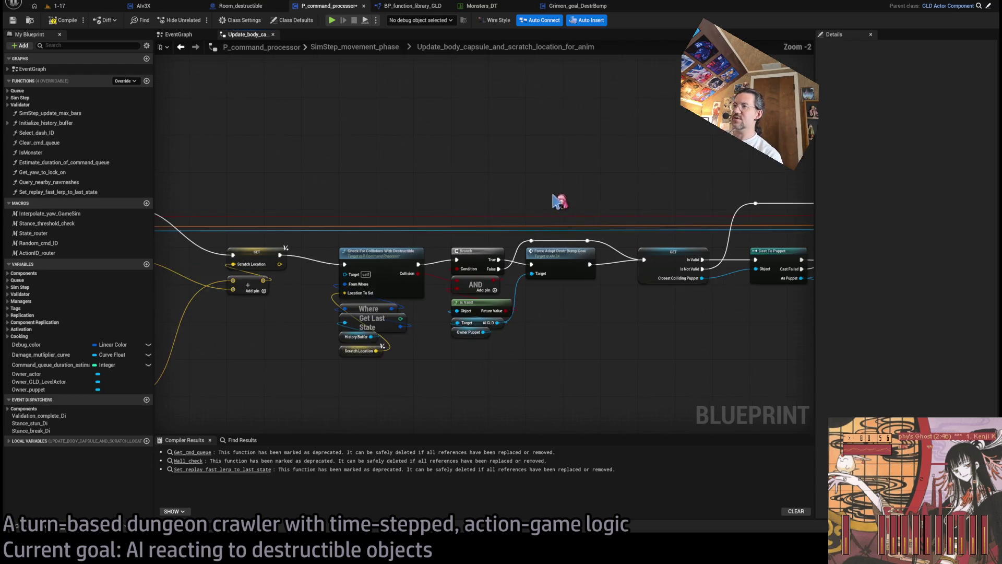
left_click_drag(519, 177, 359, 362)
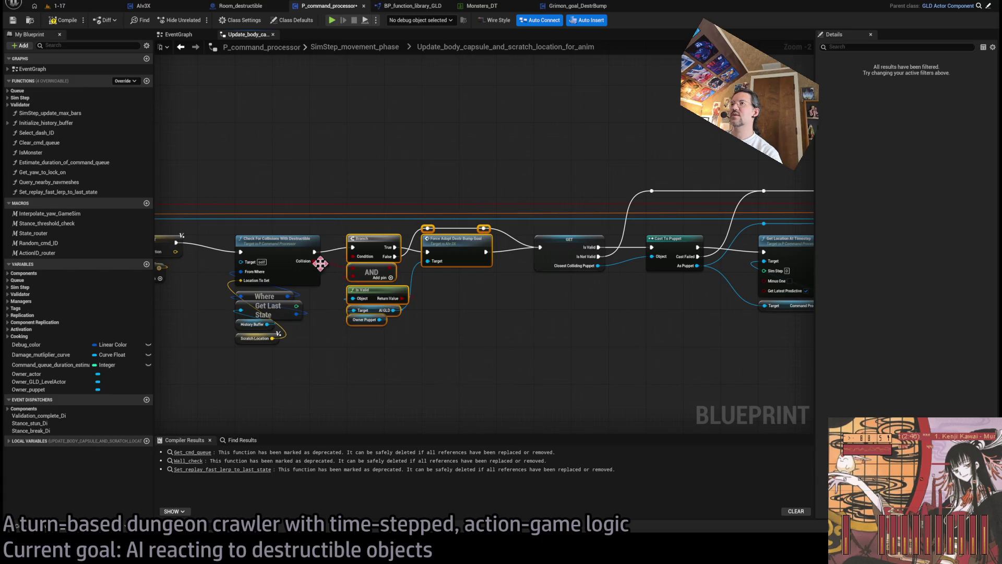
scroll(417, 219, "up", 1)
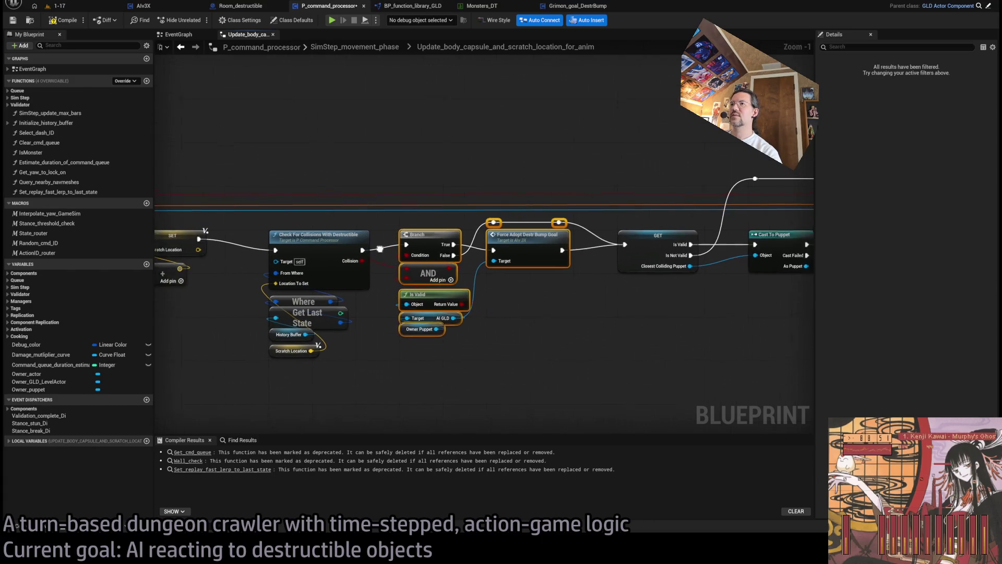
key("Delete")
mouse_move(395, 255)
left_mouse_down()
mouse_move(521, 263)
mouse_move(671, 252)
mouse_move(659, 249)
left_mouse_up()
scroll(470, 208, "down", 2)
left_click(368, 48)
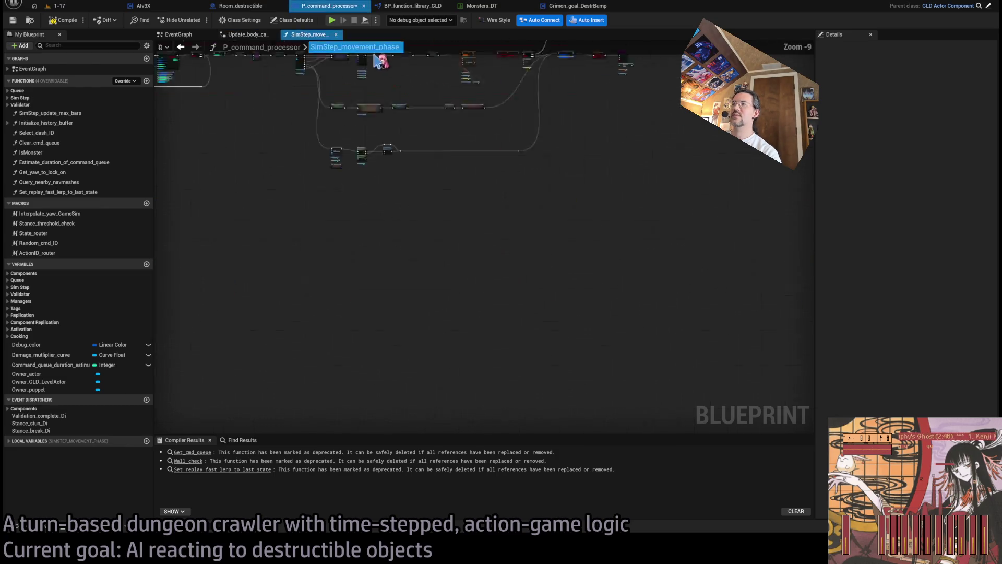
Open Movement_calc_for_Where_variables and shift the GET, Cast and Branch nodes right to make room.
scroll(557, 223, "up", 4)
double_click(454, 170)
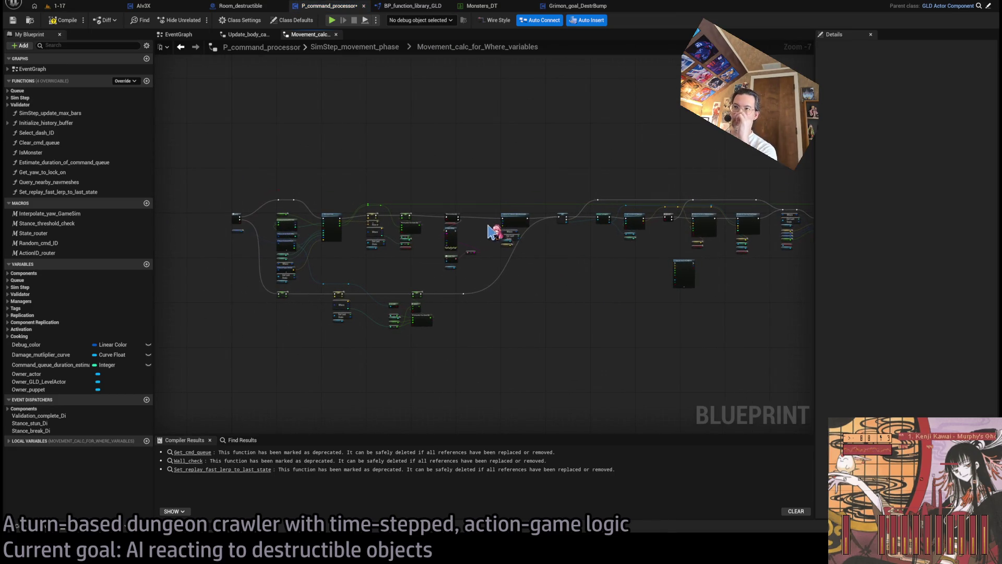
scroll(491, 230, "up", 4)
scroll(476, 261, "down", 3)
scroll(420, 240, "up", 3)
scroll(419, 240, "down", 3)
scroll(305, 251, "up", 4)
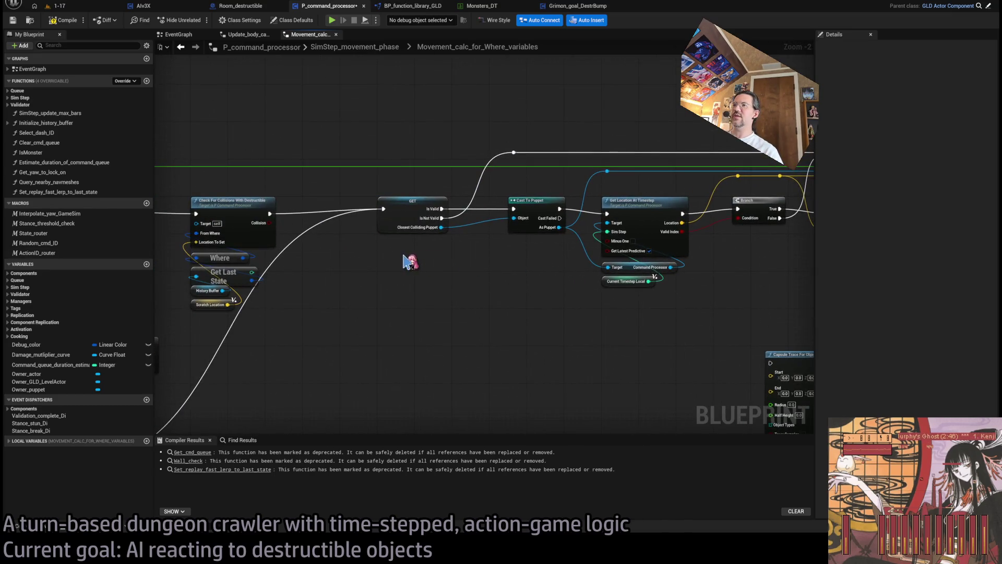
scroll(381, 267, "down", 2)
mouse_move(746, 204)
left_mouse_down()
mouse_move(380, 325)
mouse_move(389, 358)
left_mouse_up()
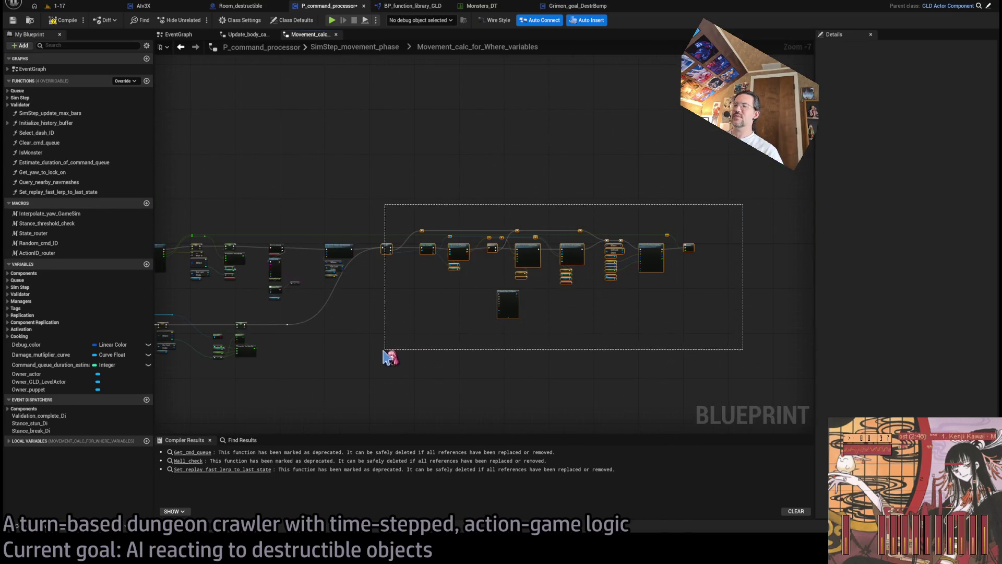
scroll(392, 251, "up", 2)
mouse_move(389, 246)
left_mouse_down()
mouse_move(504, 246)
mouse_move(523, 280)
mouse_move(399, 242)
mouse_move(670, 250)
mouse_move(637, 255)
left_mouse_up()
scroll(669, 249, "up", 1)
left_click(604, 313)
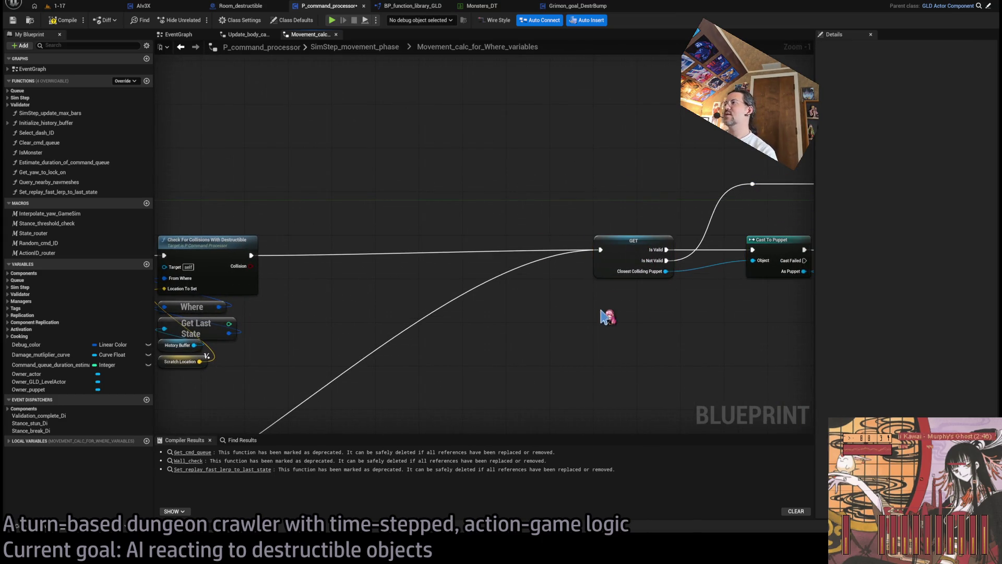
mouse_move(516, 300)
left_mouse_down()
mouse_move(384, 287)
mouse_move(666, 280)
left_mouse_up()
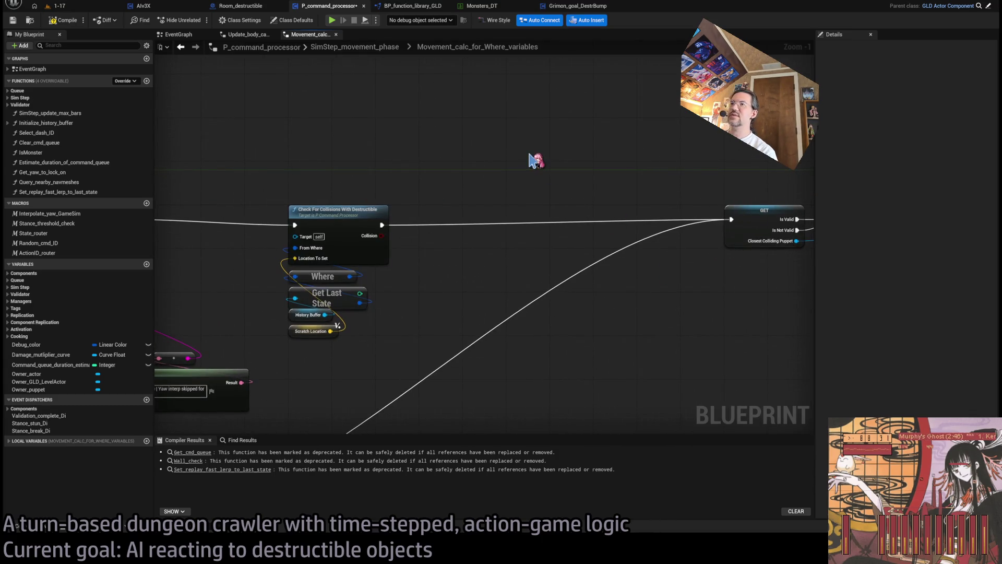
Paste the Branch and Force Adopt Destr Bump Goal group, wiring Check For Collisions in and both paths into GET.
key("ctrl+v")
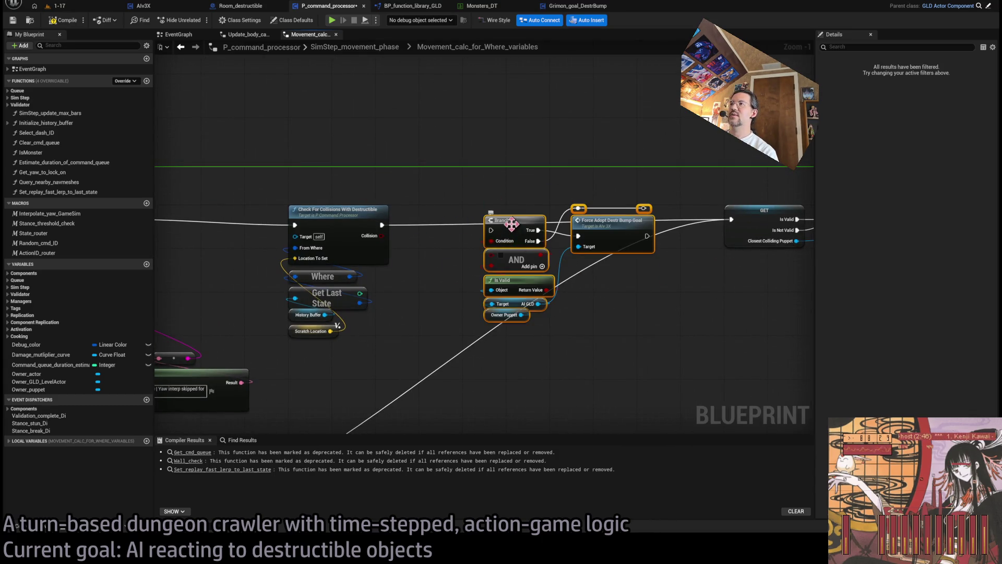
left_click_drag(511, 223, 447, 213)
mouse_move(384, 226)
left_mouse_down()
mouse_move(426, 219)
mouse_move(426, 244)
left_mouse_up()
left_click_drag(492, 209, 641, 229)
left_click_drag(492, 233, 641, 228)
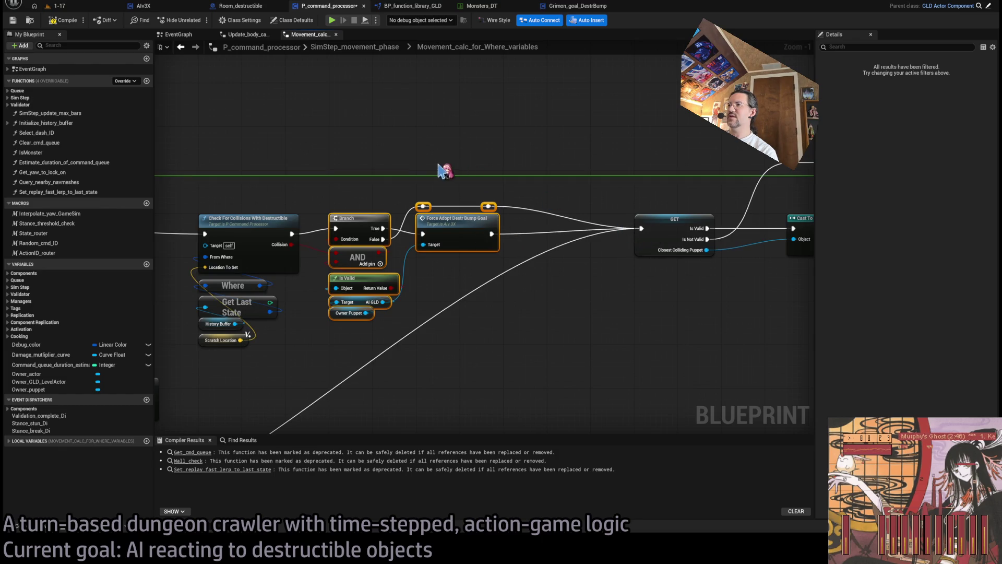
left_click(387, 137)
Shift GET, Cast To Puppet and Get Location left, then compile P_command_processor.
scroll(437, 275, "down", 4)
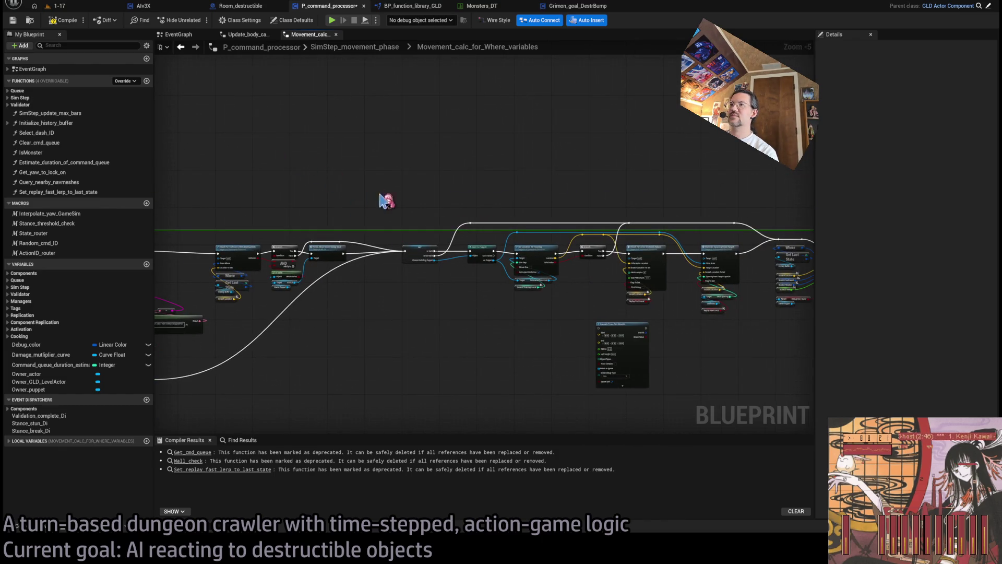
left_click_drag(765, 197, 528, 371)
scroll(412, 282, "up", 4)
mouse_move(545, 223)
left_mouse_down()
mouse_move(474, 223)
mouse_move(502, 223)
left_mouse_up()
left_click(308, 148)
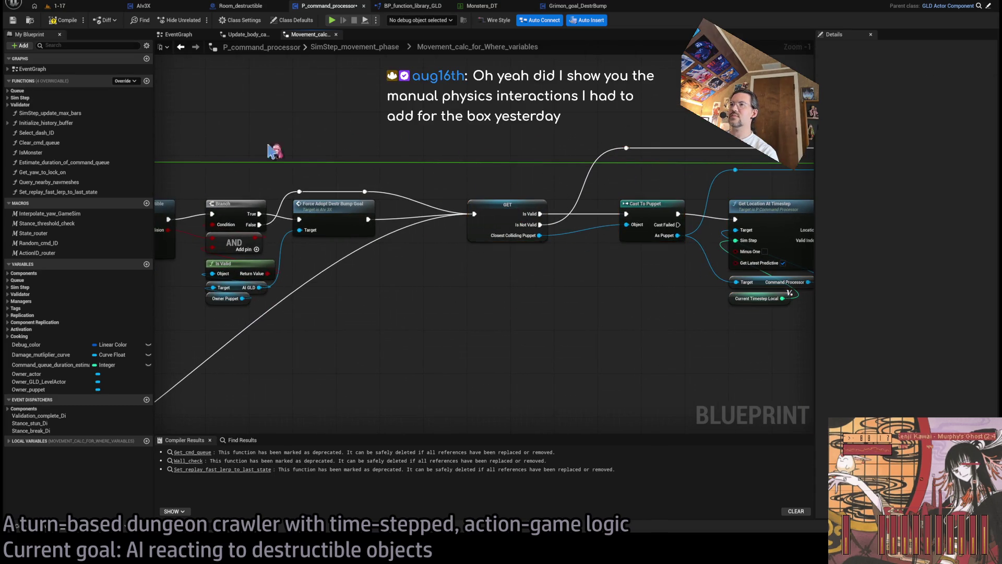
left_click(71, 15)
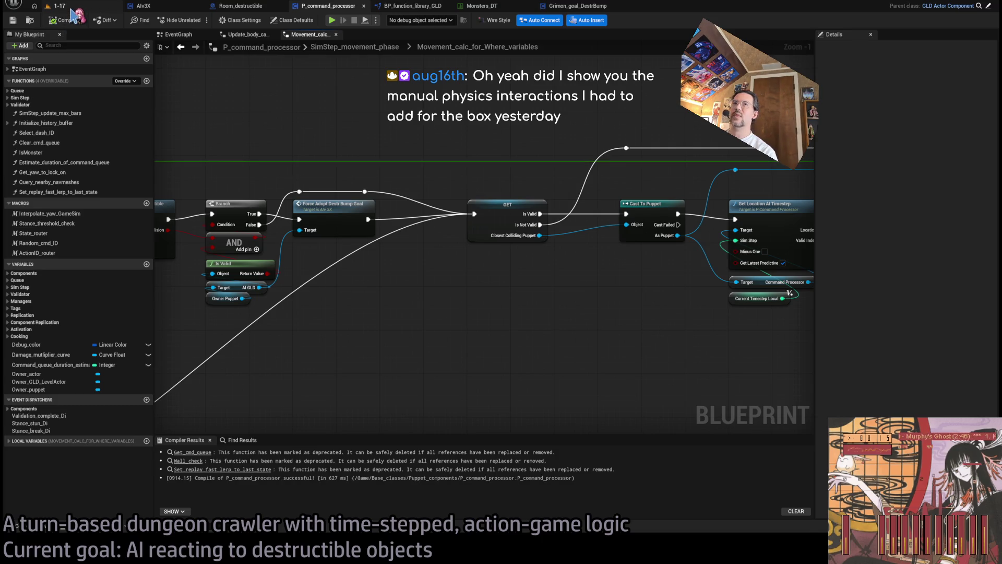
Play-test level 1-17 with a queued Hold action, then stop and bring up Grimon_goal_DestrBump.
left_click(57, 6)
left_click(198, 20)
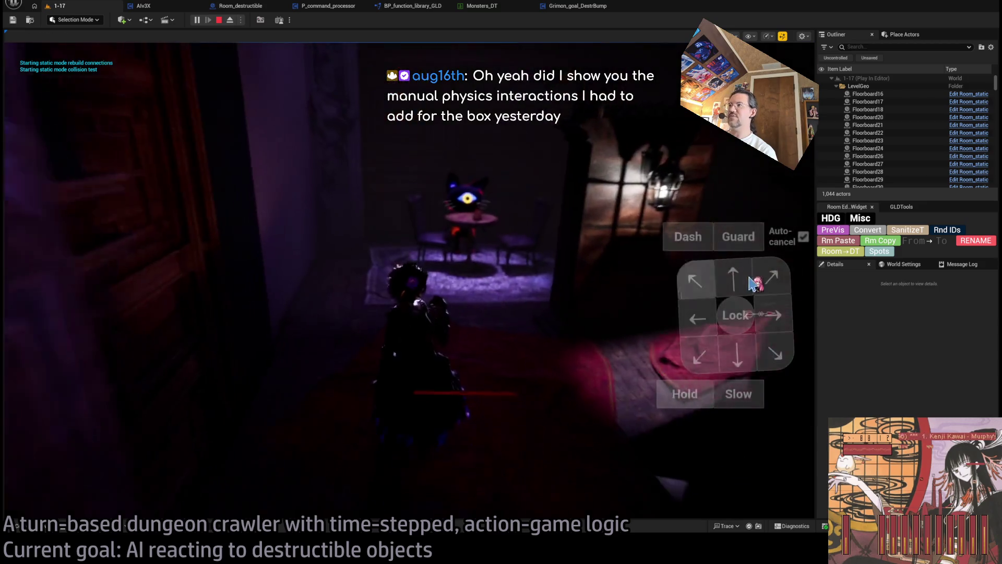
left_click(77, 361)
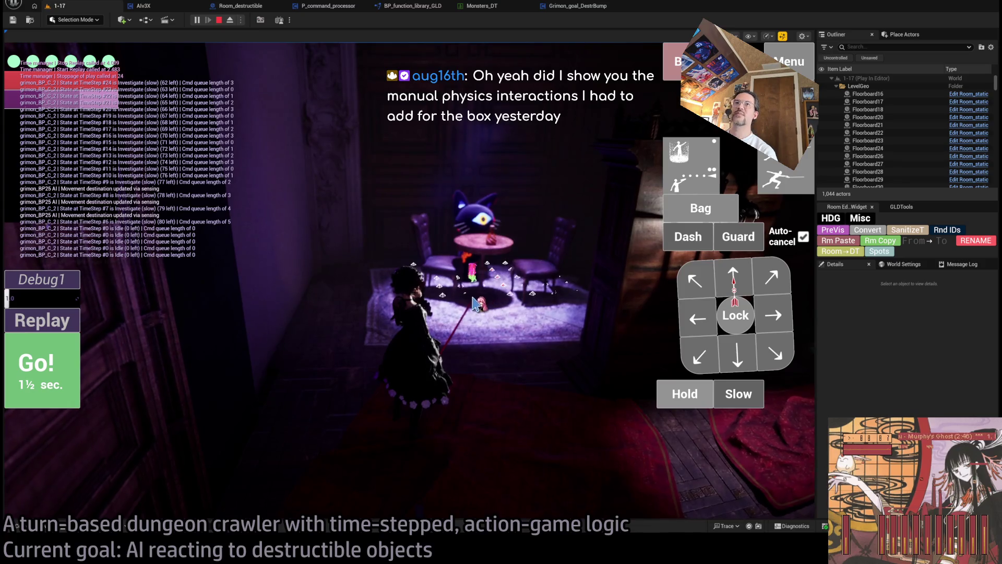
key("h")
key("Return")
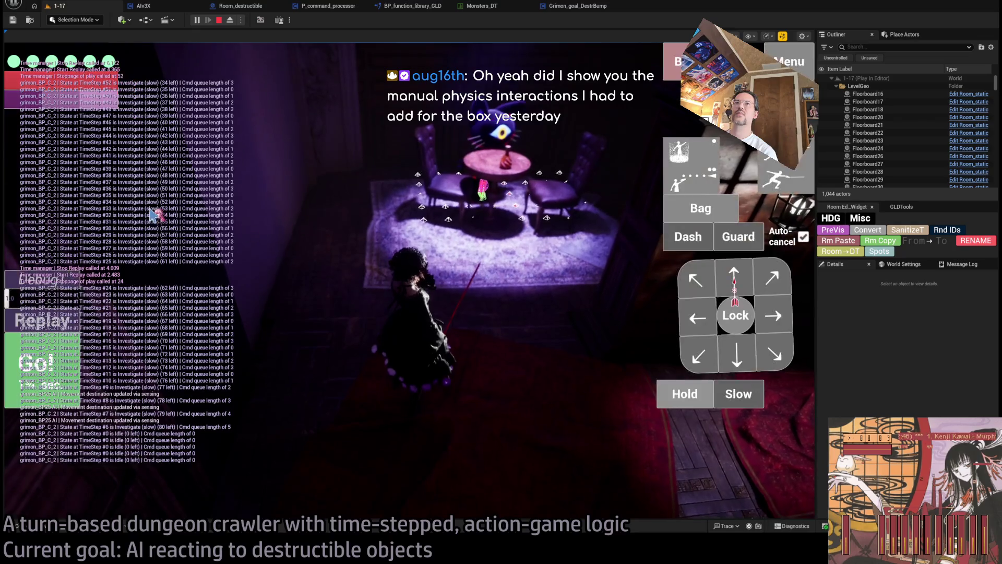
left_click(218, 20)
left_click(566, 5)
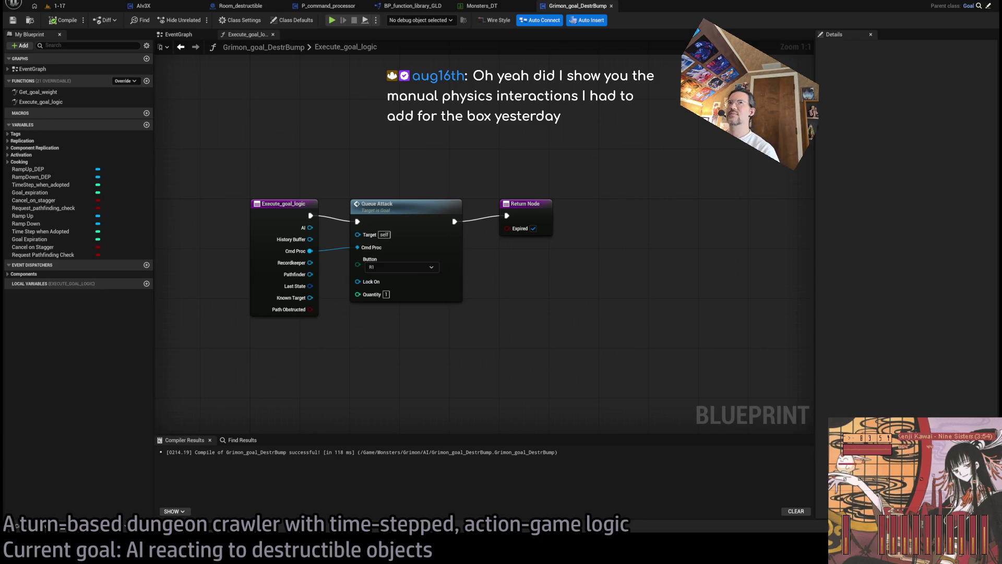
Switch back to the 1-17 level editor tab.
left_click(57, 6)
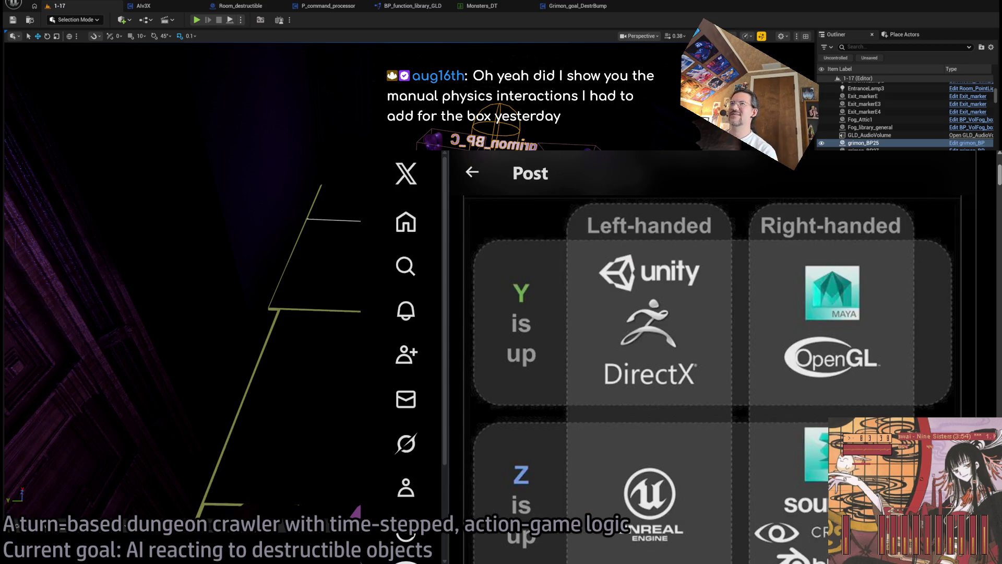
Go back from the axis-convention X post to Twitch's Following page.
key("alt+Left")
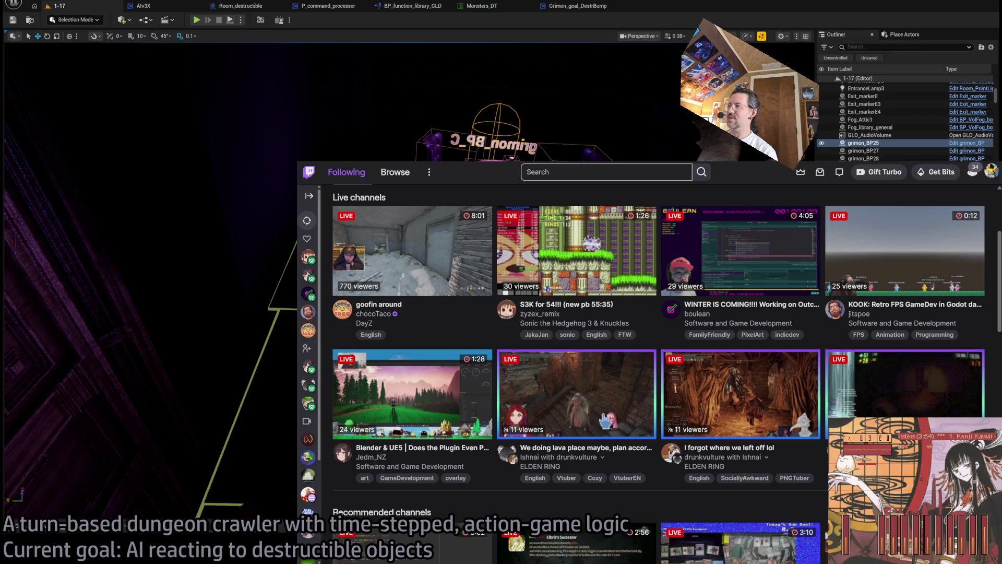
Open the recently searched developer's channel and filter its videos to Past Broadcasts.
scroll(574, 339, "up", 3)
left_click(576, 169)
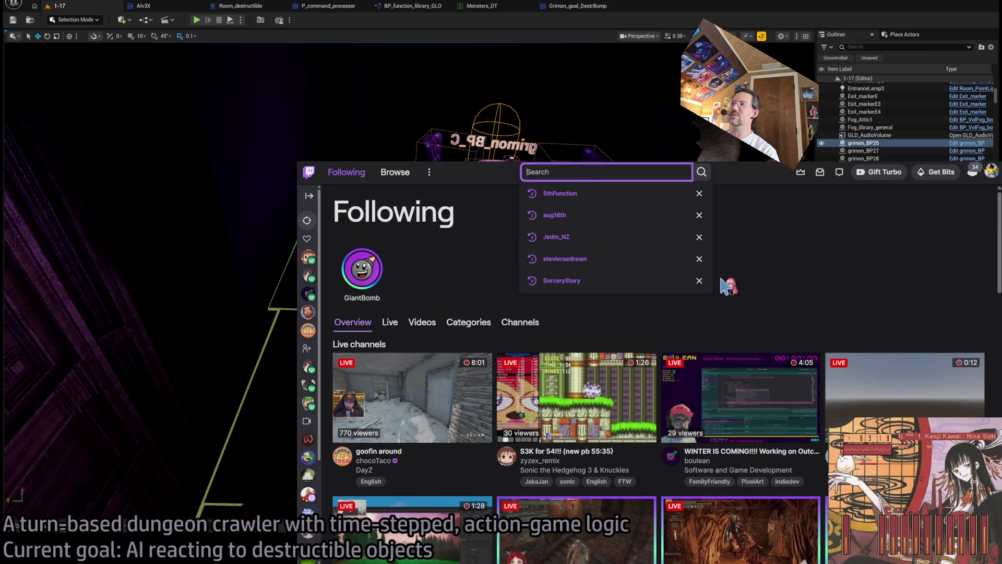
left_click(594, 213)
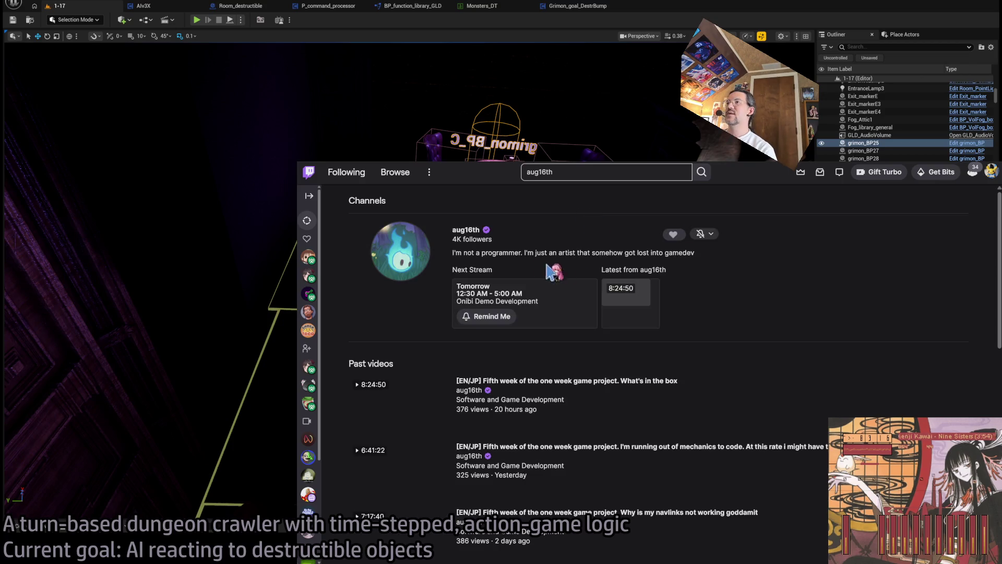
left_click(588, 291)
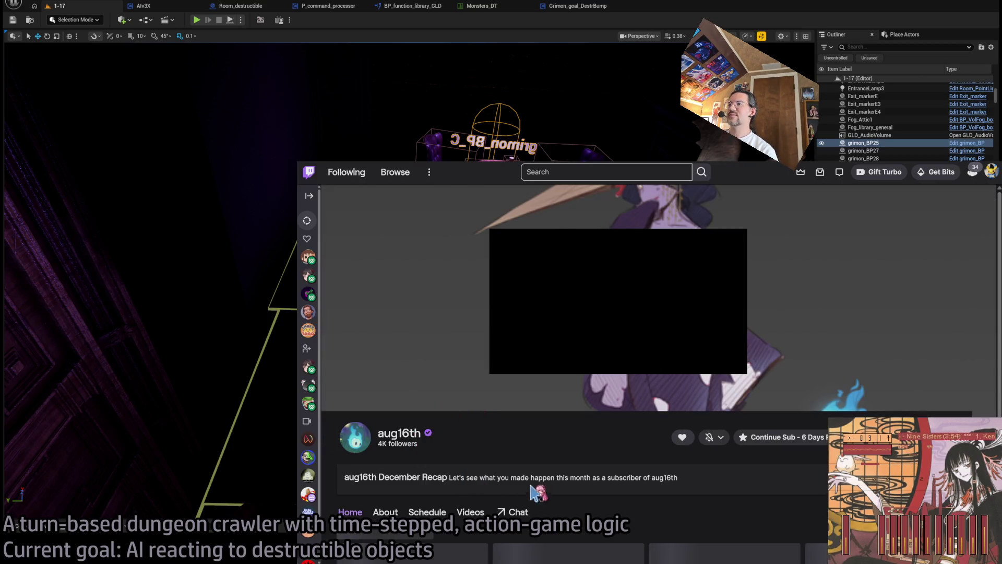
scroll(486, 426, "down", 4)
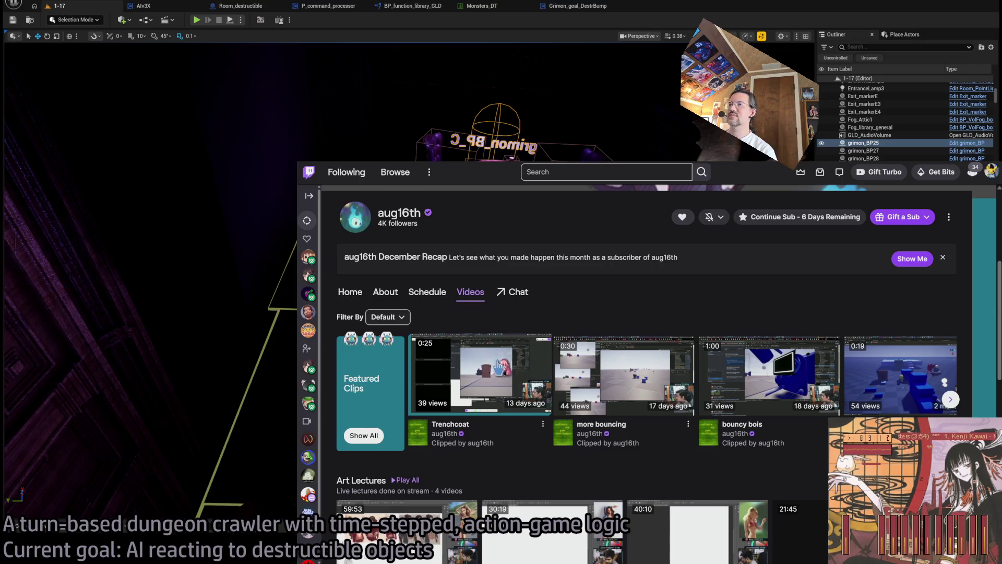
left_click(387, 317)
left_click(404, 357)
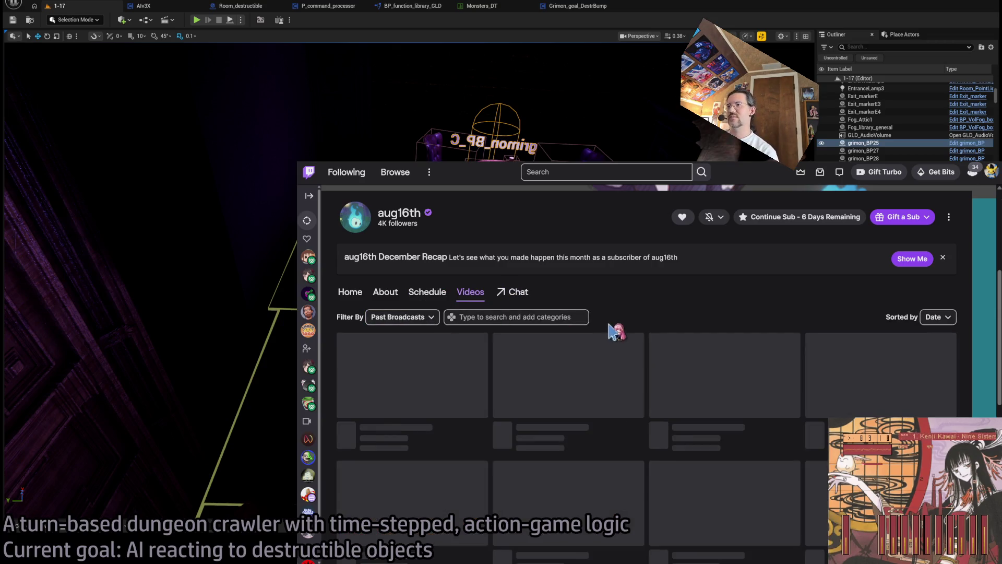
Play the 'Fifth week of the one week game project' broadcast and skip ahead to about 5:42.
left_click(412, 373)
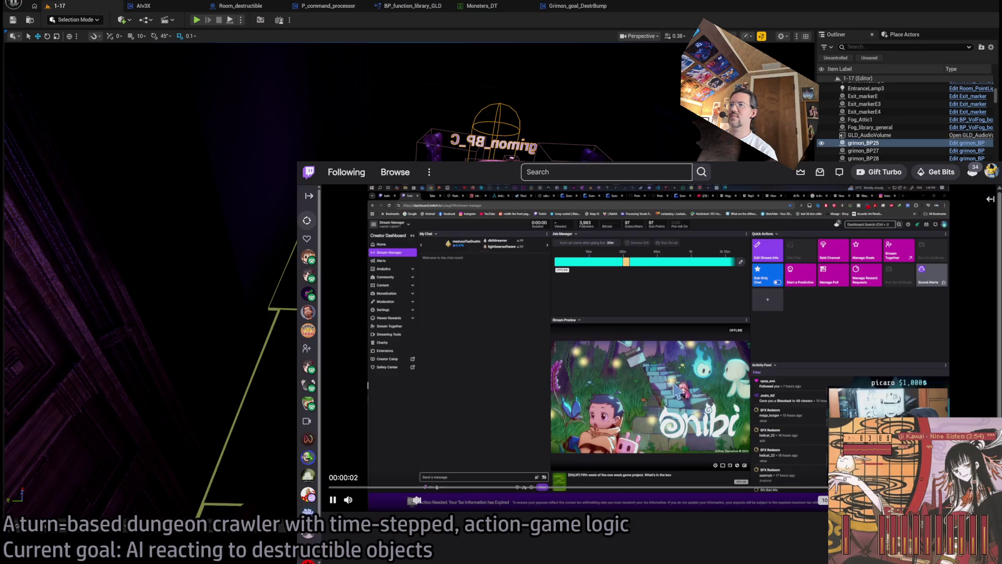
left_click(766, 488)
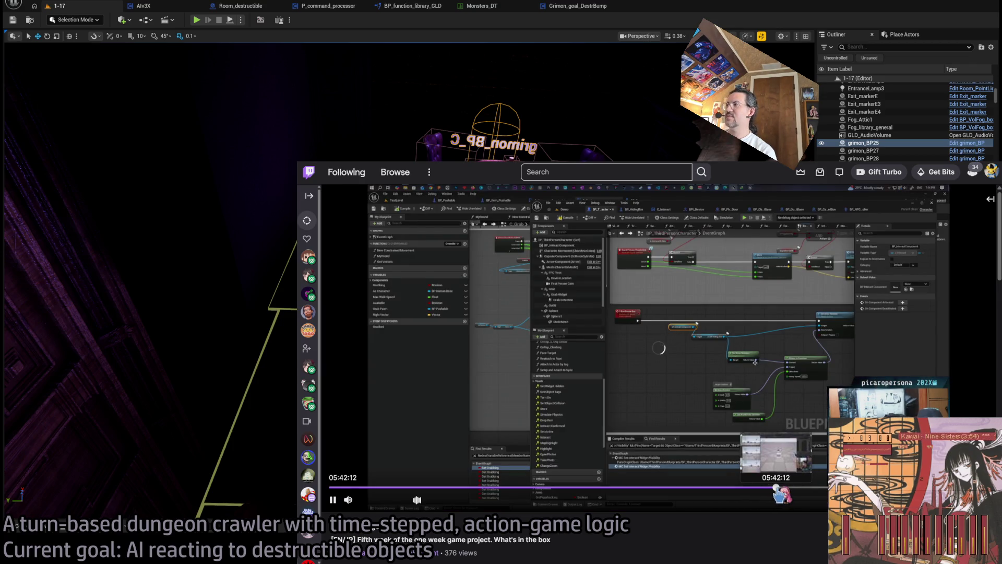
key("Right")
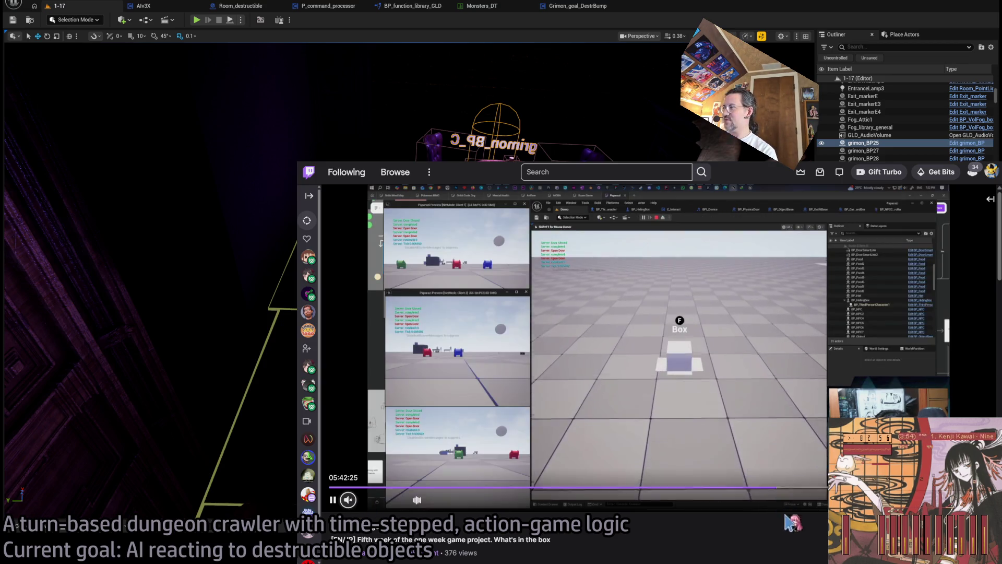
mouse_move(349, 501)
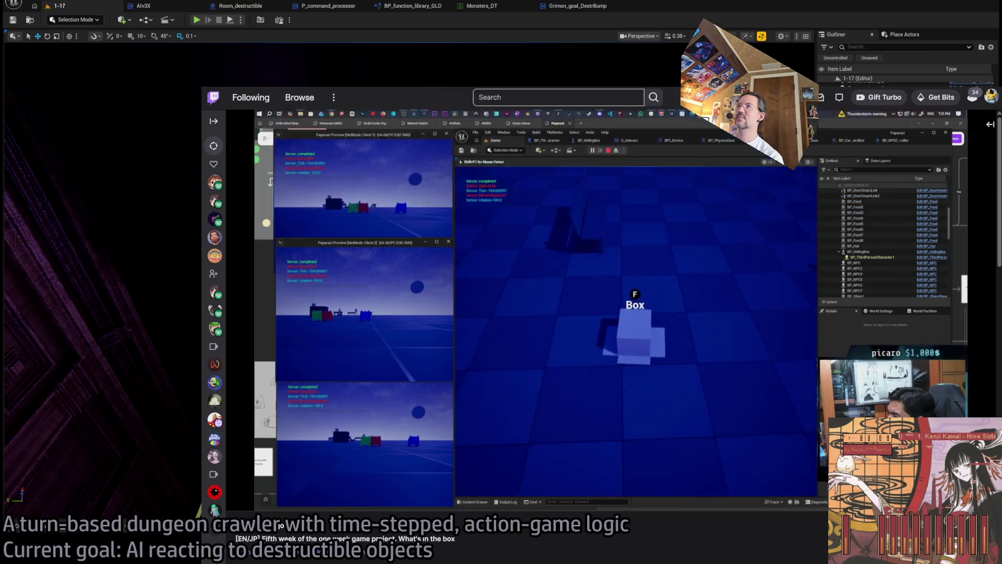
Leave the stream and select the Force Adopt Destr Bump Goal call in P_command_processor's movement graph.
key("ctrl+t")
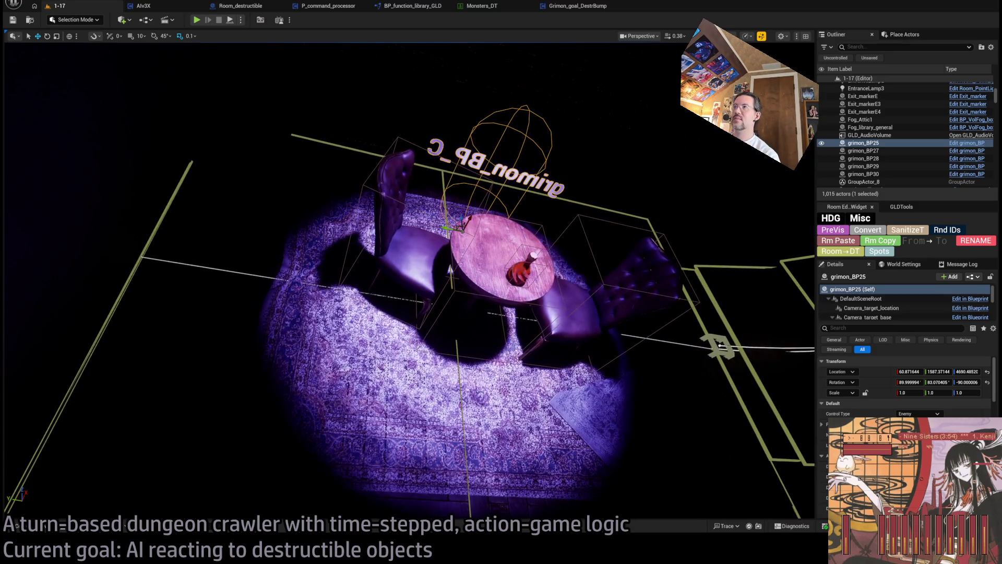
left_click(233, 7)
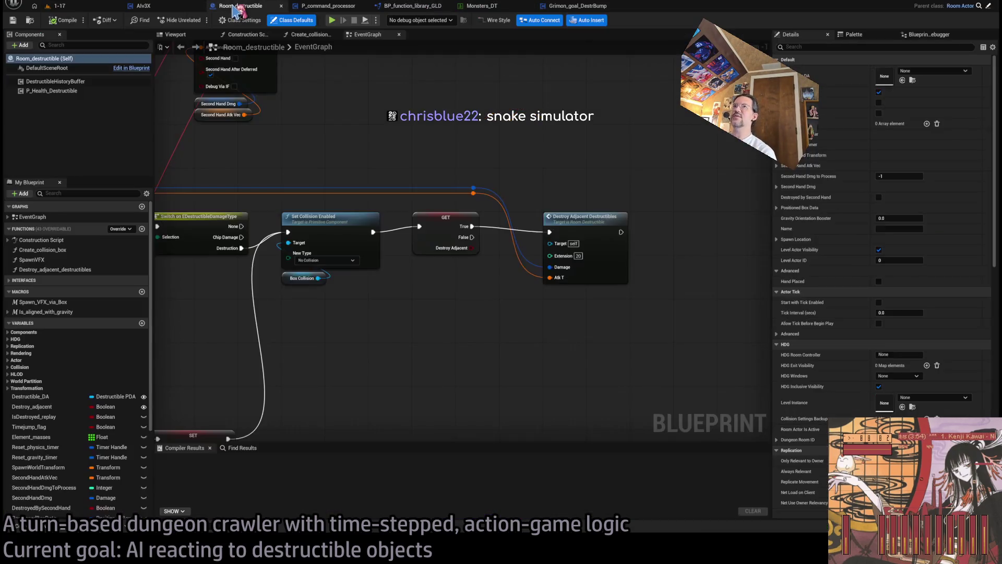
left_click(166, 8)
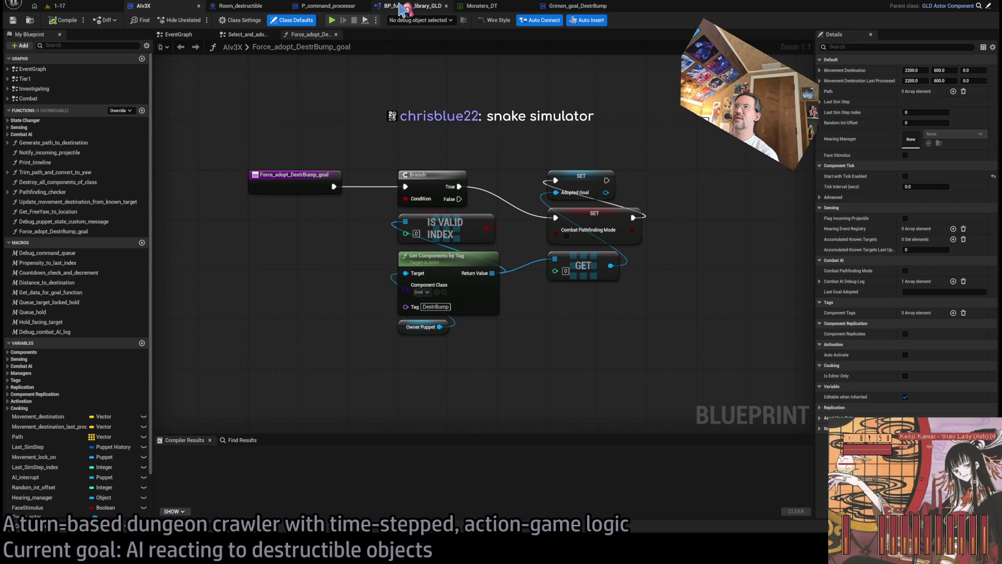
left_click(409, 6)
left_click(330, 8)
scroll(509, 201, "up", 1)
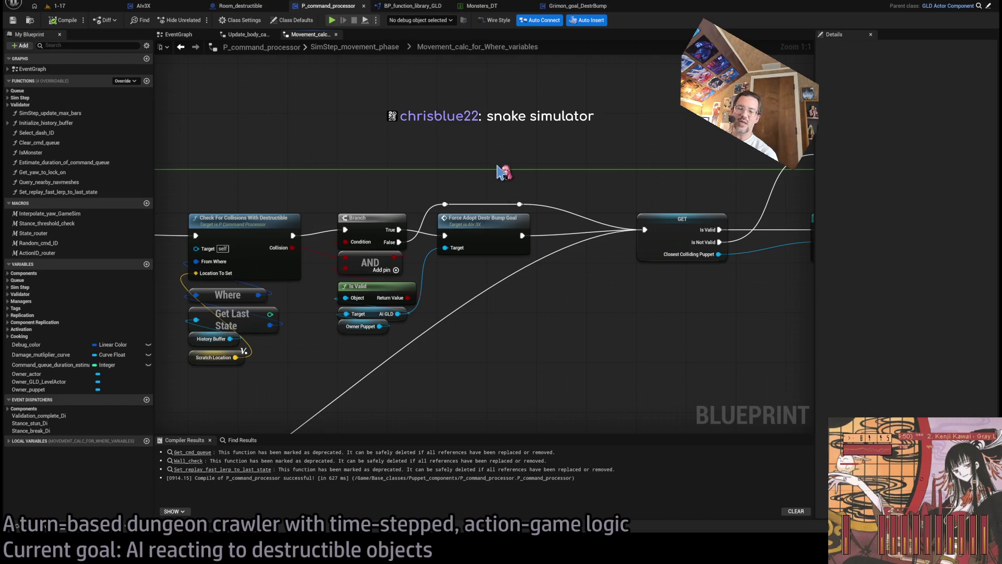
left_click(491, 252)
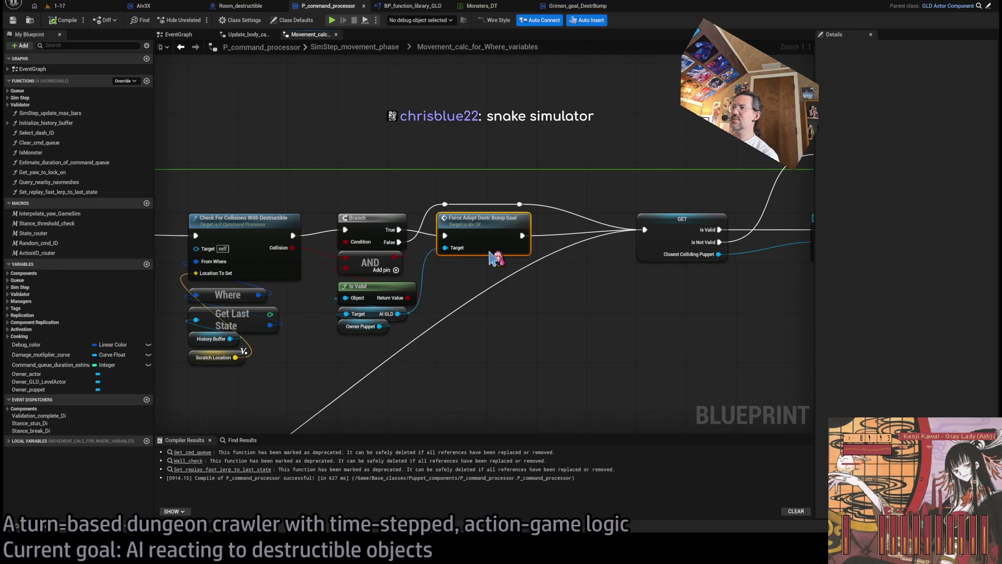
Run level 1-17 until the Force Adopt Destr Bump Goal breakpoint hits, then open that function.
left_click(59, 6)
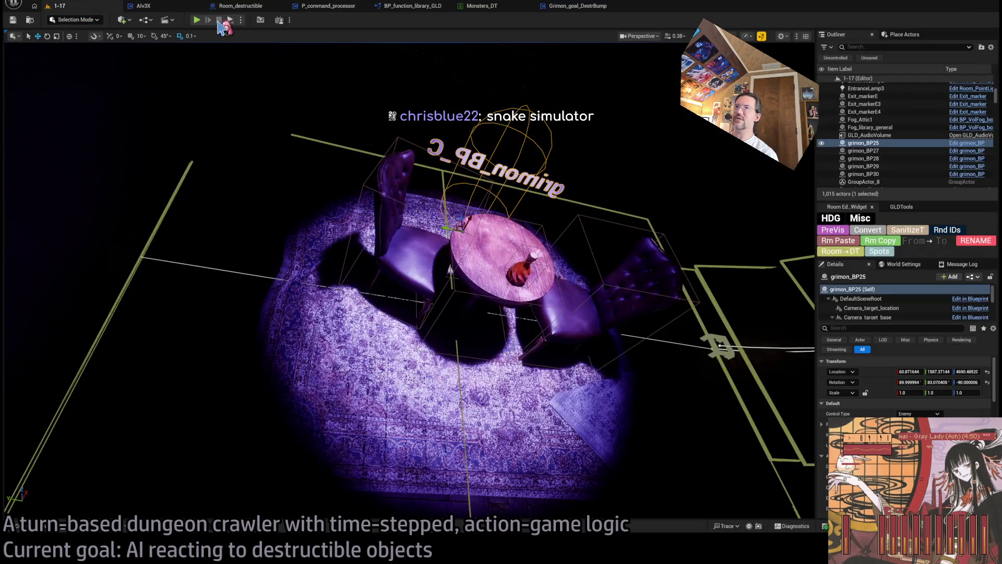
key("alt+p")
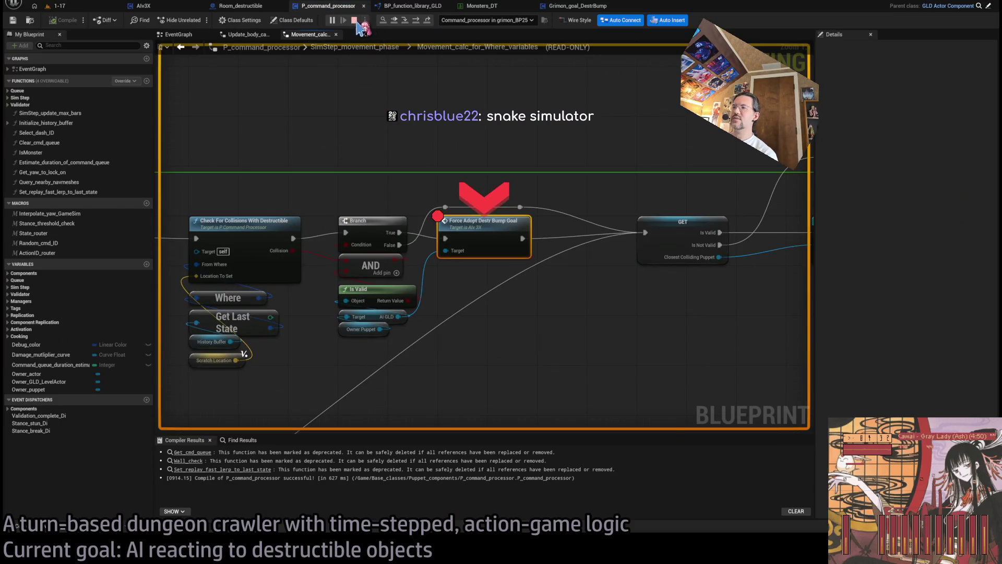
left_click(354, 21)
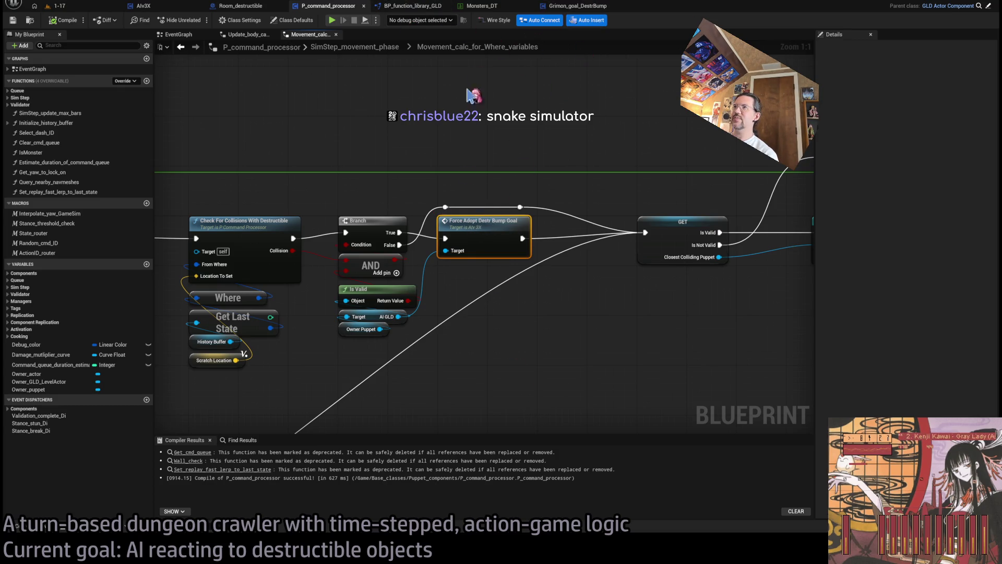
double_click(491, 229)
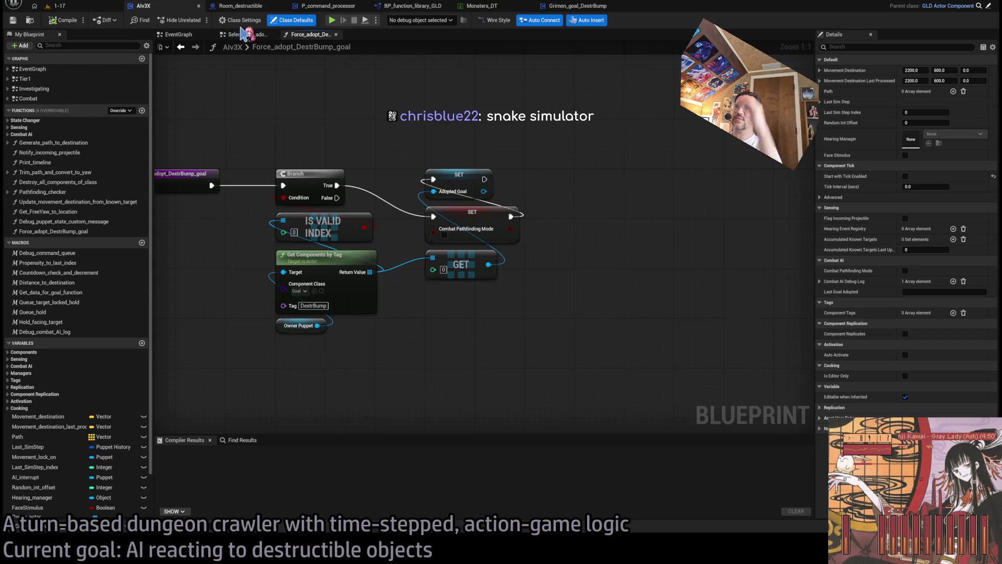
Review Alv3X's investigation logic: add_investigation_command, Move_to_destination, Queue Timeline and Branch condition nodes.
left_click(178, 34)
scroll(500, 250, "up", 4)
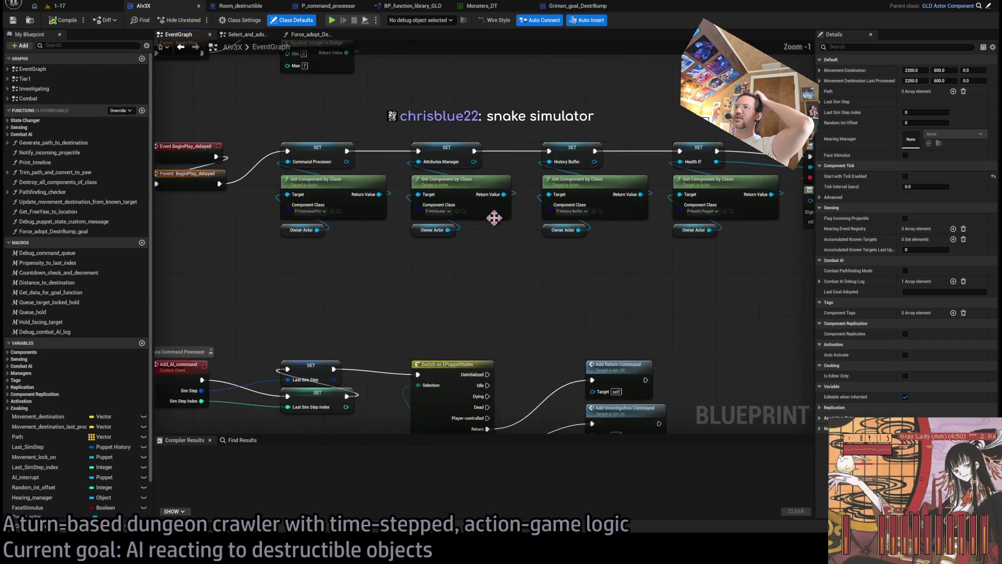
mouse_move(653, 260)
left_mouse_down()
mouse_move(687, 238)
mouse_move(647, 249)
mouse_move(559, 242)
left_mouse_up()
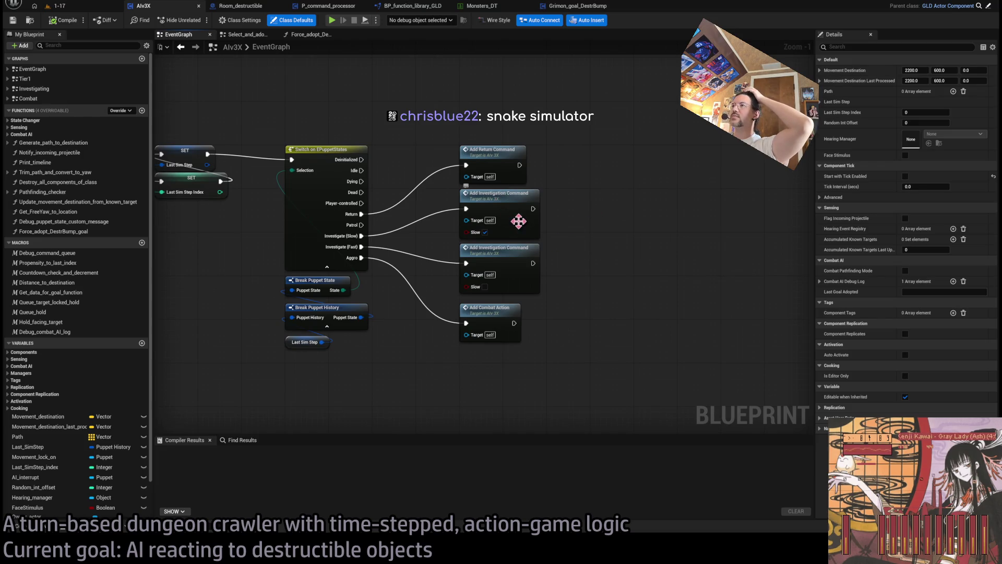
double_click(512, 215)
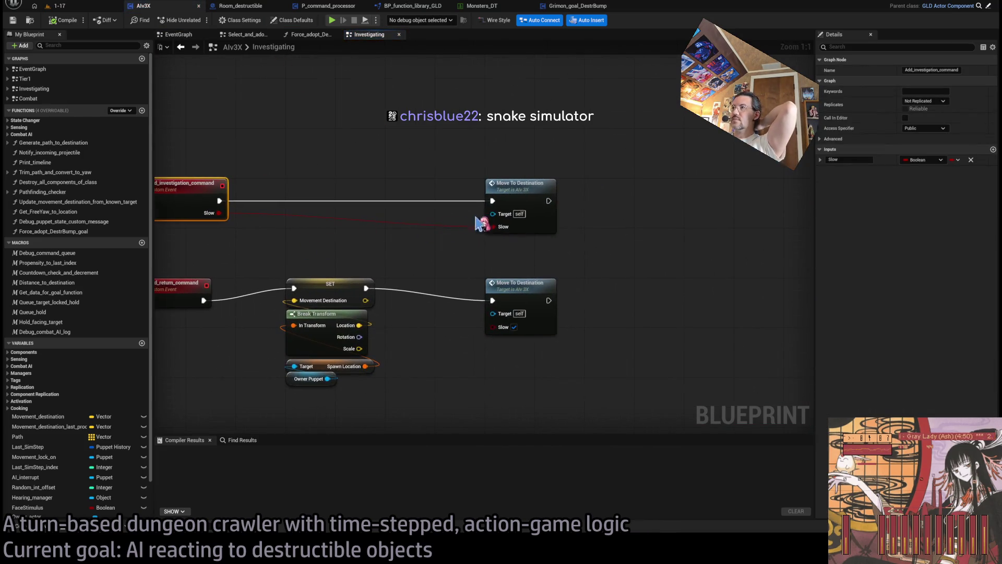
double_click(529, 190)
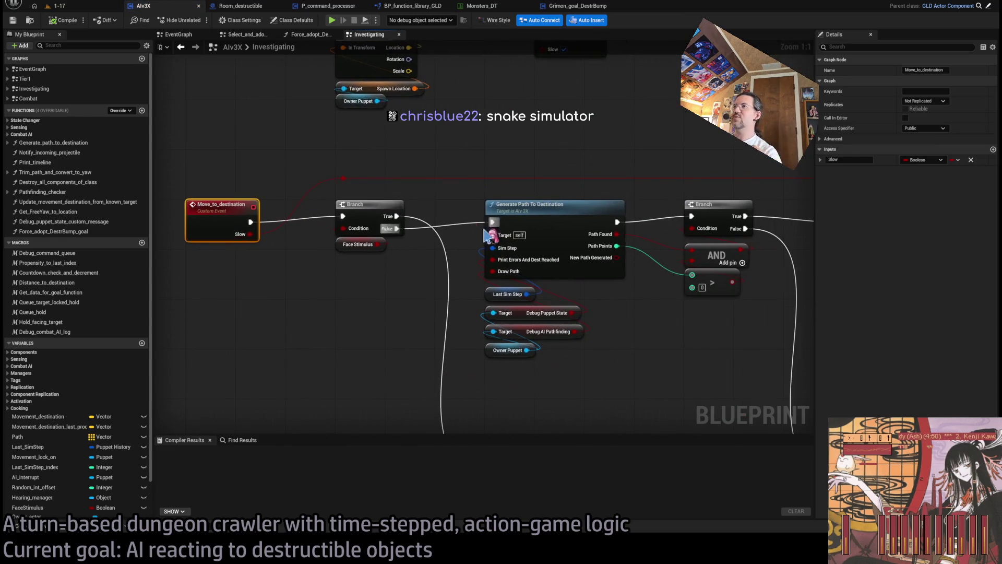
left_click_drag(407, 201, 277, 152)
mouse_move(563, 151)
left_mouse_down()
mouse_move(575, 228)
mouse_move(533, 168)
left_mouse_up()
left_click_drag(681, 232, 395, 141)
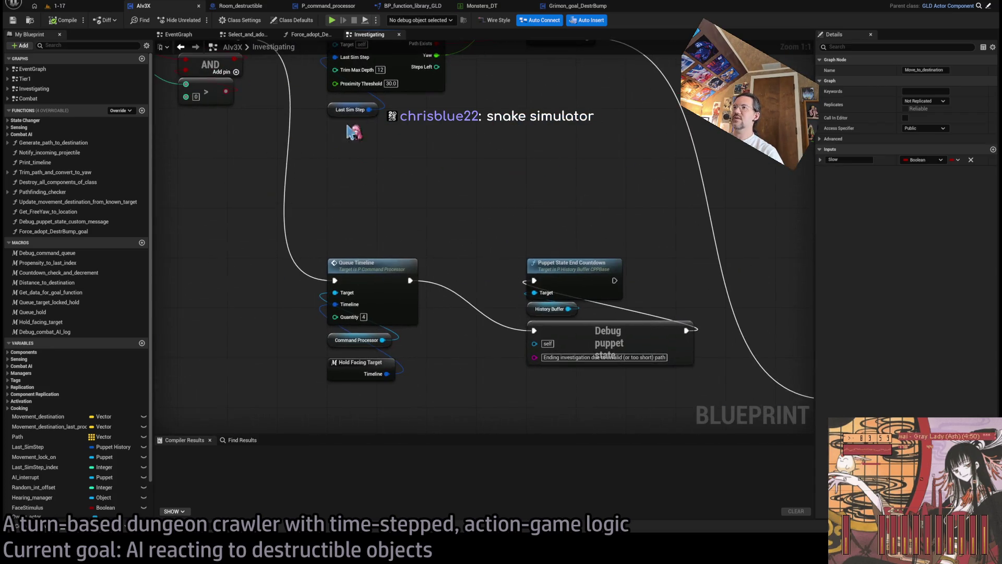
left_click_drag(595, 264, 489, 243)
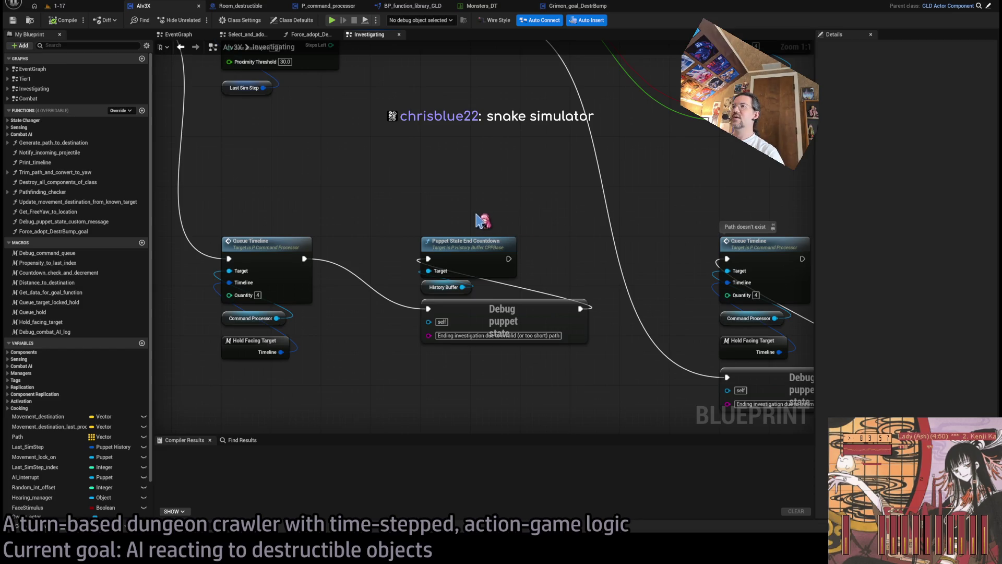
left_click_drag(582, 339, 410, 337)
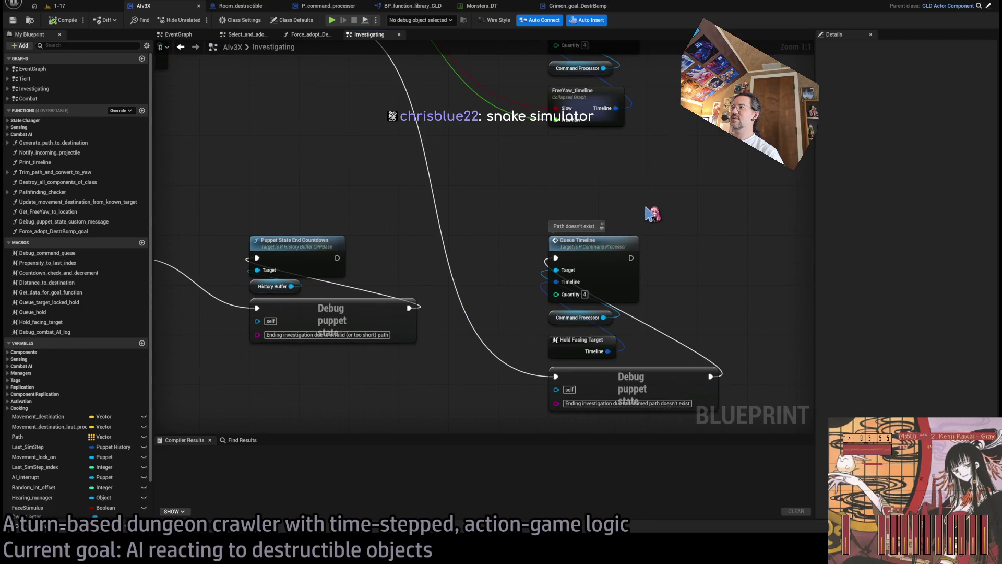
mouse_move(646, 350)
left_mouse_down()
mouse_move(522, 397)
mouse_move(430, 331)
mouse_move(803, 182)
left_mouse_up()
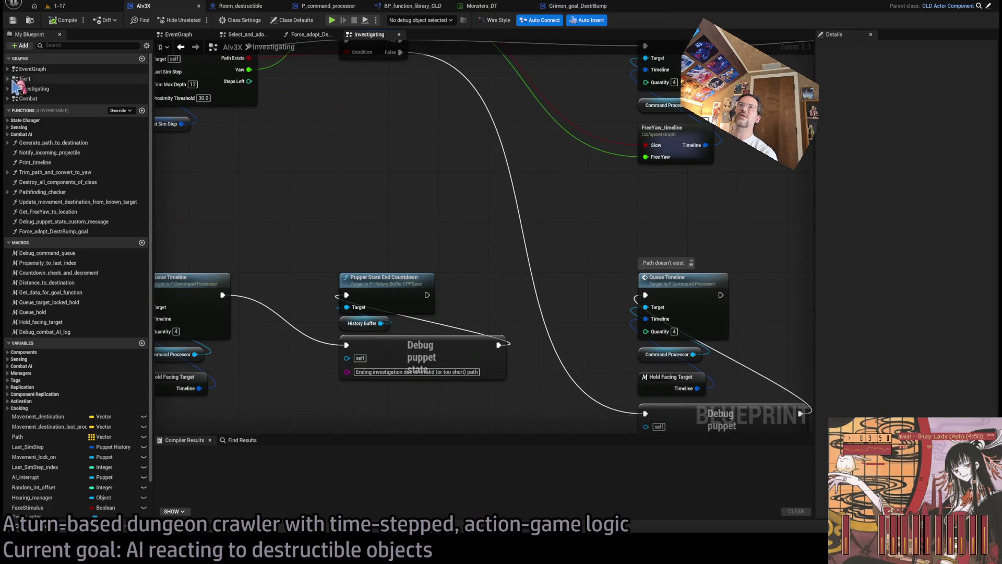
Inspect the Tier1 state graph's Countdown Check and Change Puppet State nodes, then go to Room_destructible.
double_click(24, 78)
left_click_drag(558, 243, 522, 181)
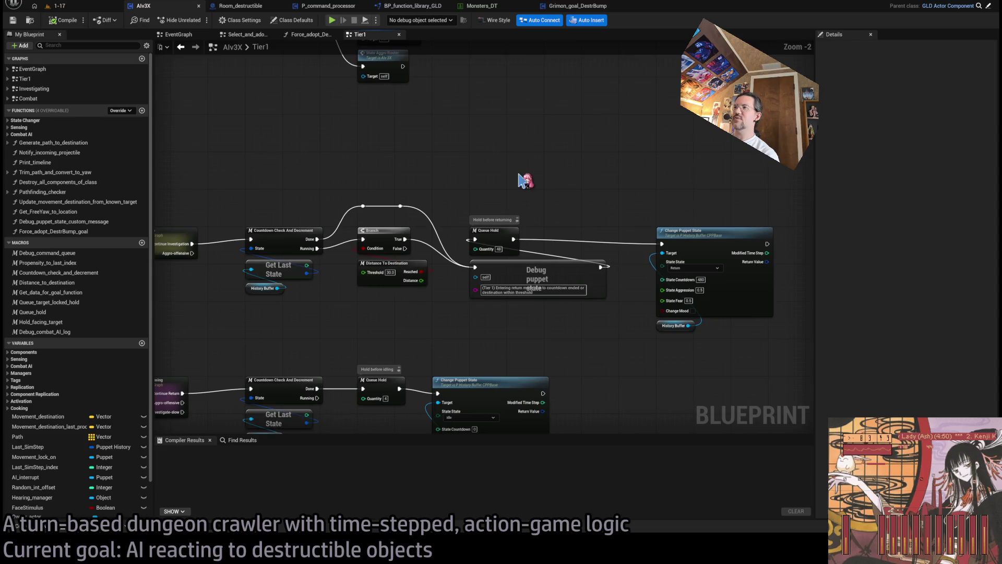
scroll(622, 251, "up", 2)
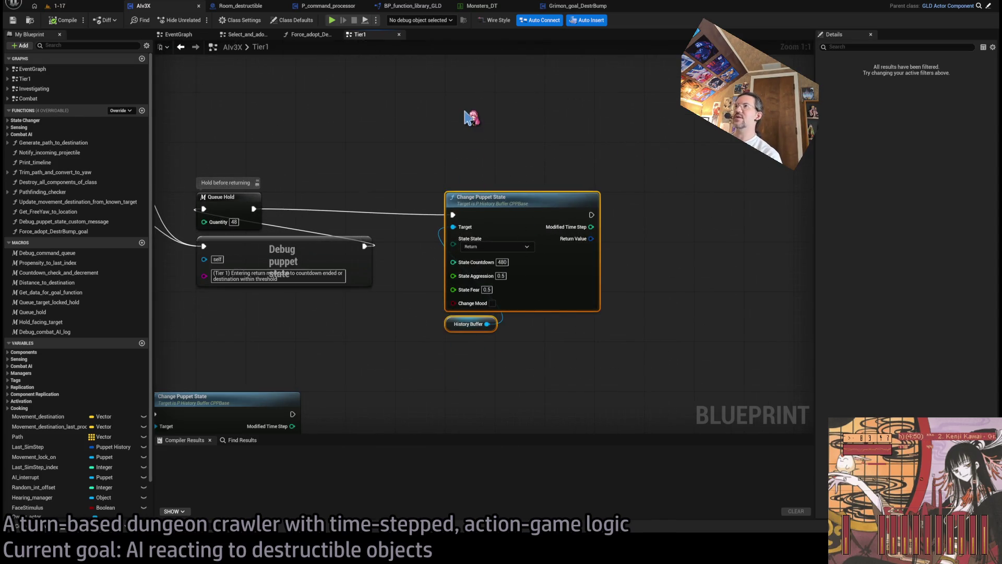
left_click(240, 6)
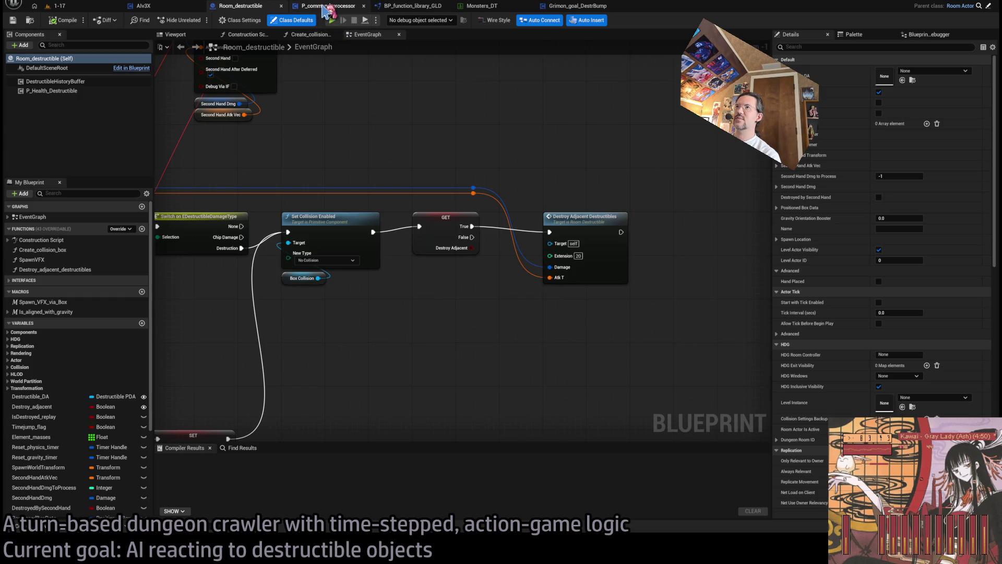
Flip between P_command_processor and Room_destructible, then open Force Adopt Destr Bump Goal from the movement graph.
left_click(327, 6)
scroll(470, 179, "down", 3)
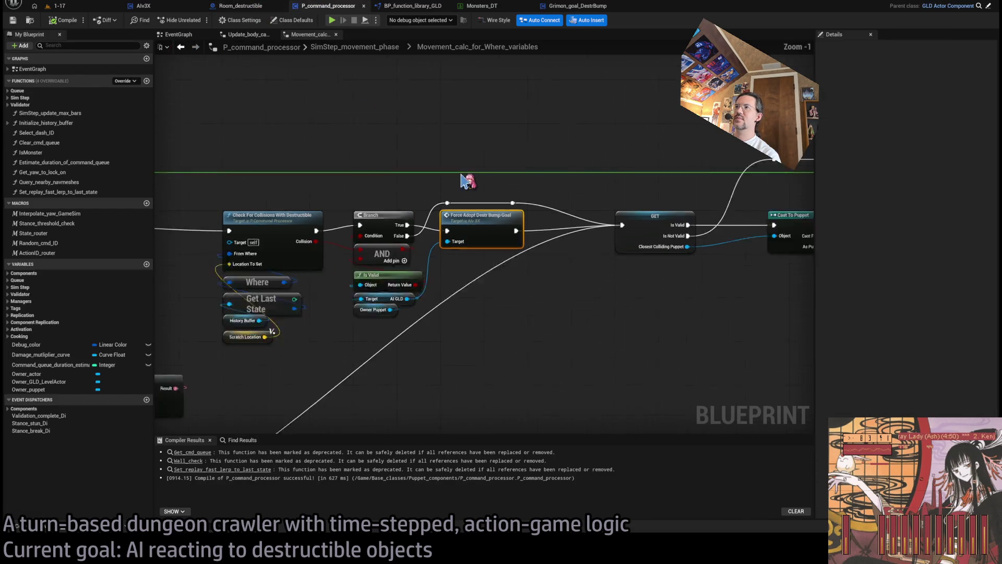
left_click(240, 5)
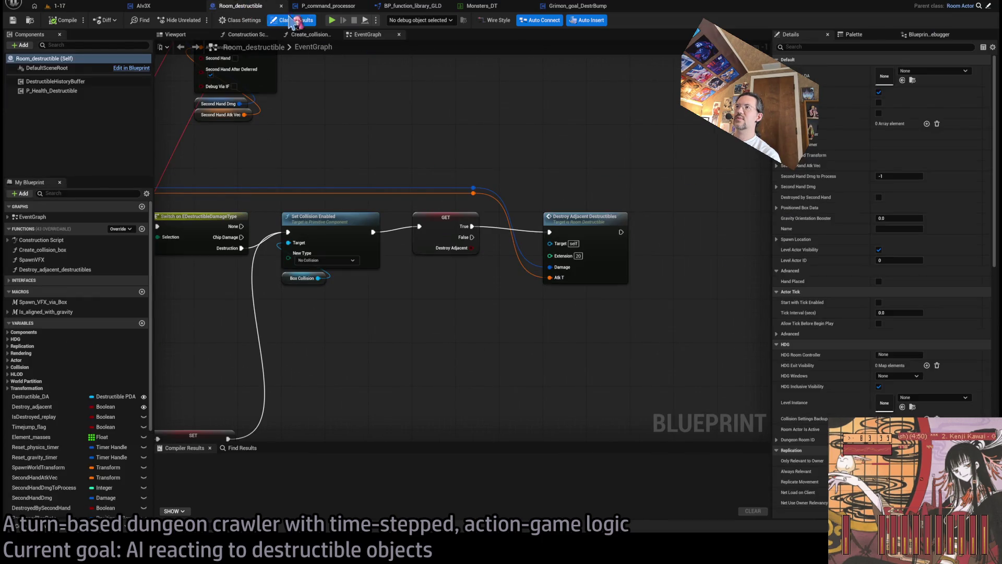
left_click(327, 7)
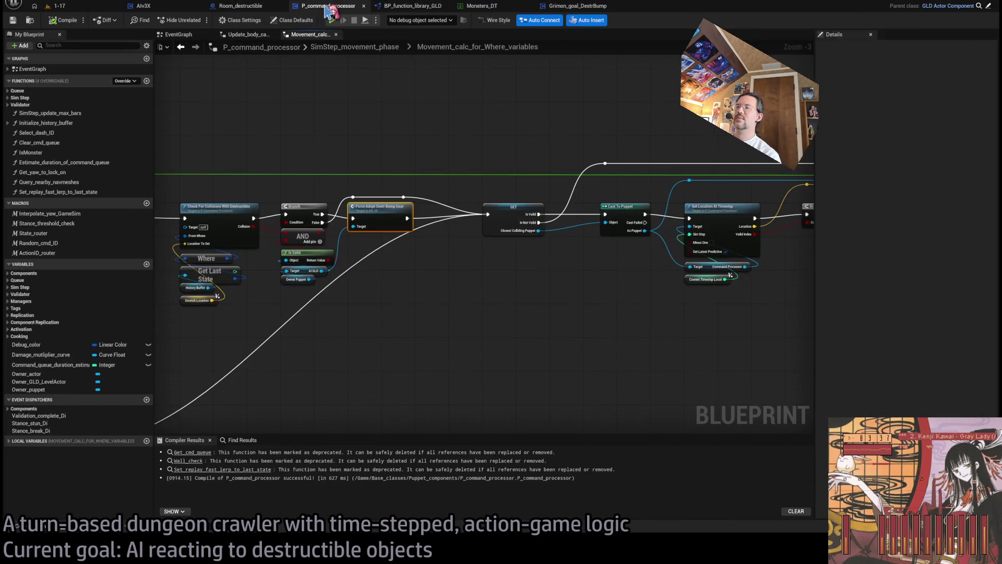
scroll(456, 178, "up", 3)
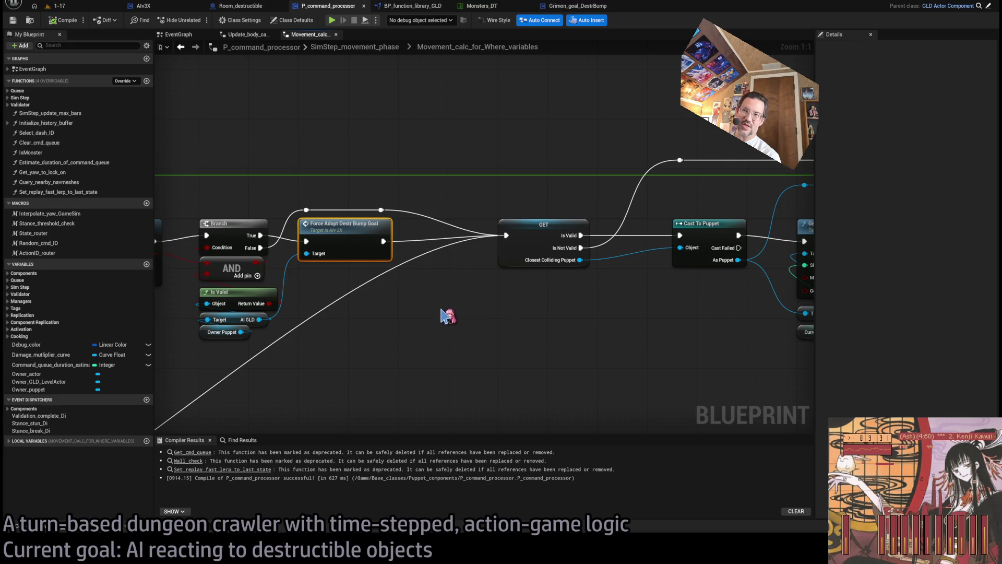
double_click(333, 230)
Wire the SET node into Change Puppet State set to Aggro, then return to level 1-17.
scroll(592, 233, "up", 2)
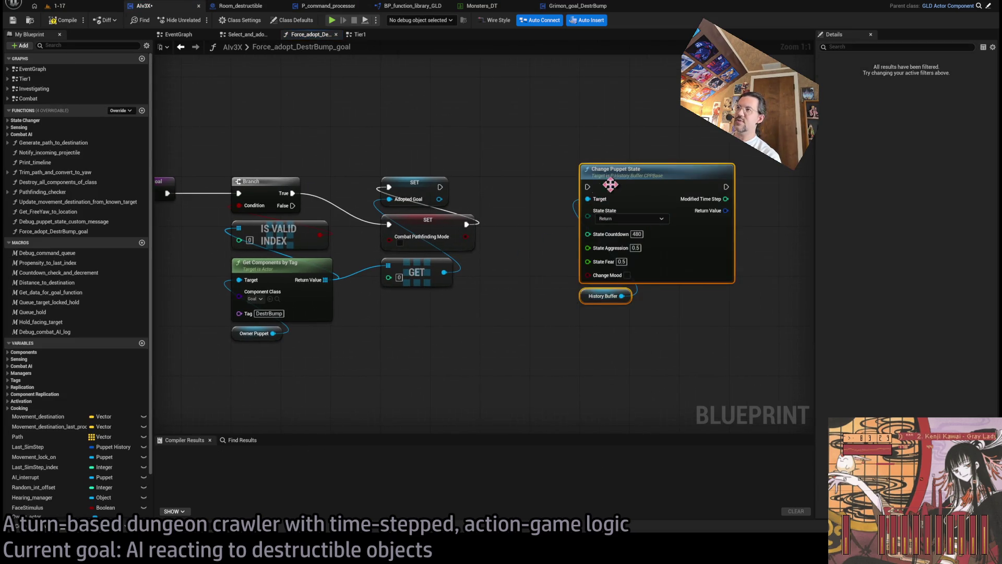
left_click_drag(628, 183, 581, 197)
left_click_drag(440, 187, 538, 199)
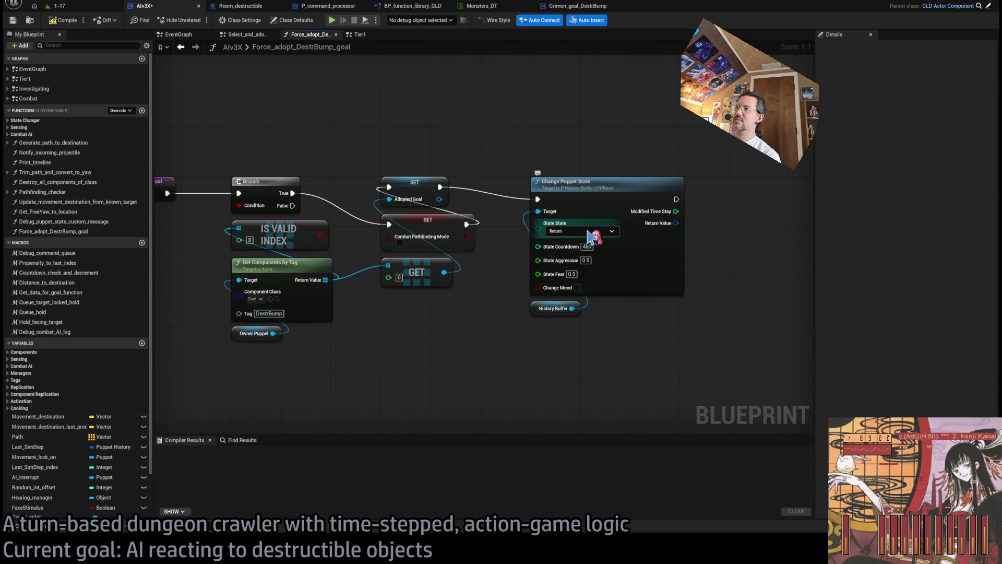
left_click(582, 230)
left_click(581, 246)
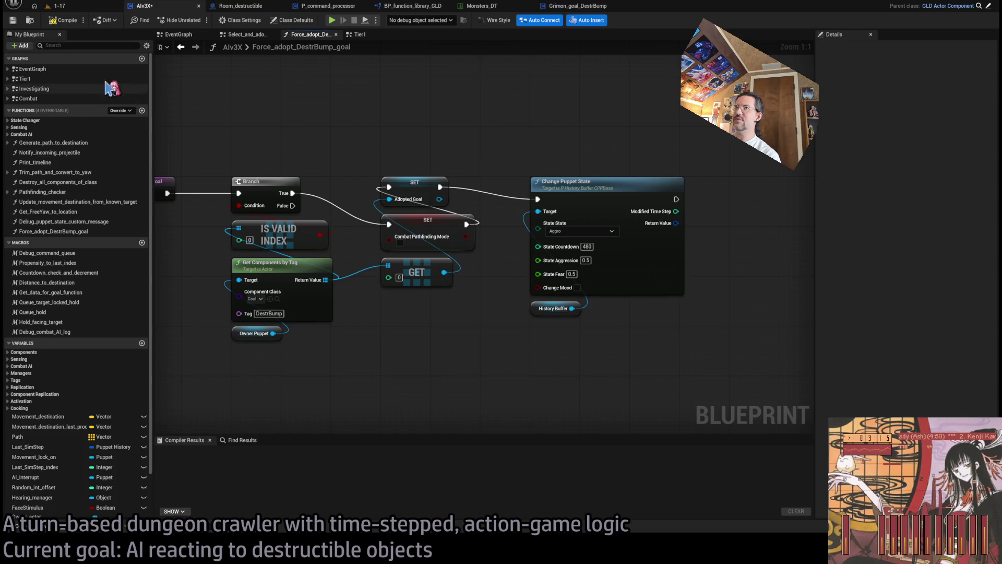
left_click(59, 6)
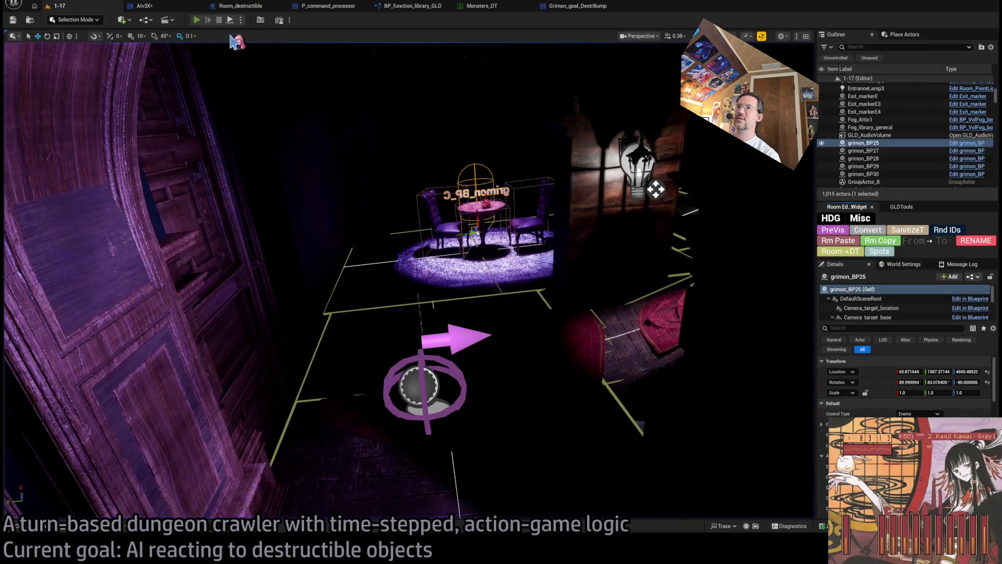
Play-test level 1-17 for one turn to see Grimon's reaction, then stop and replay.
key("alt+p")
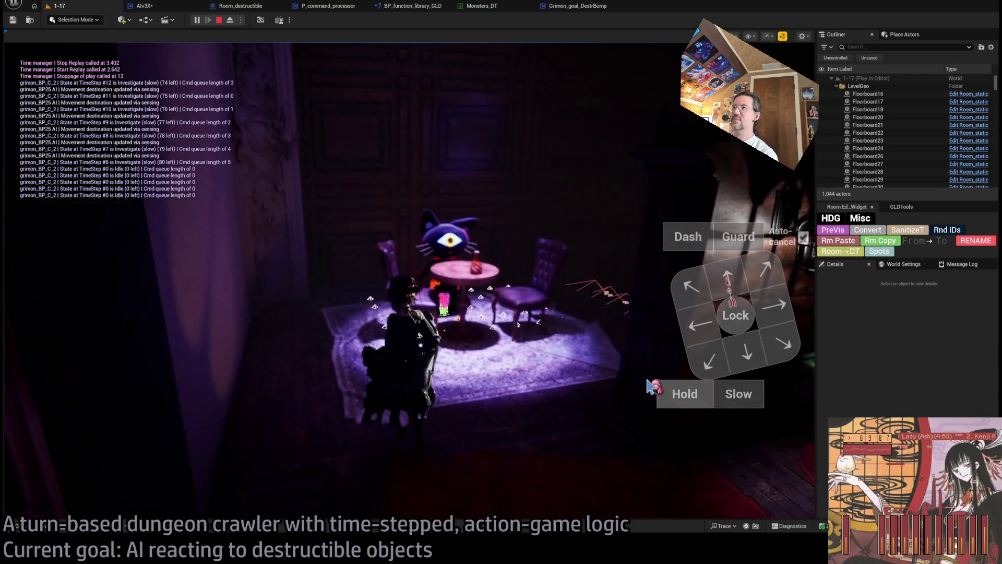
left_click(65, 357)
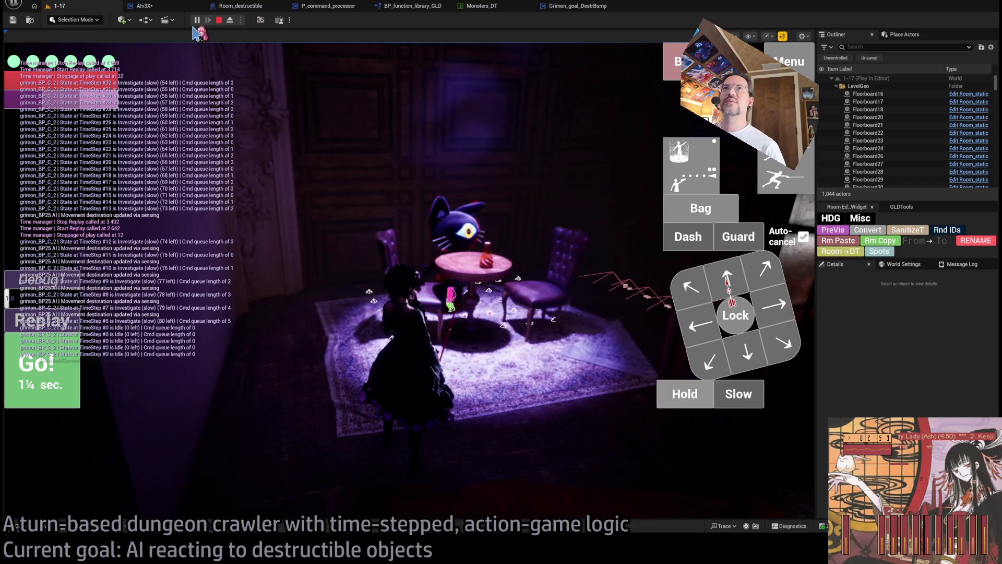
left_click(219, 20)
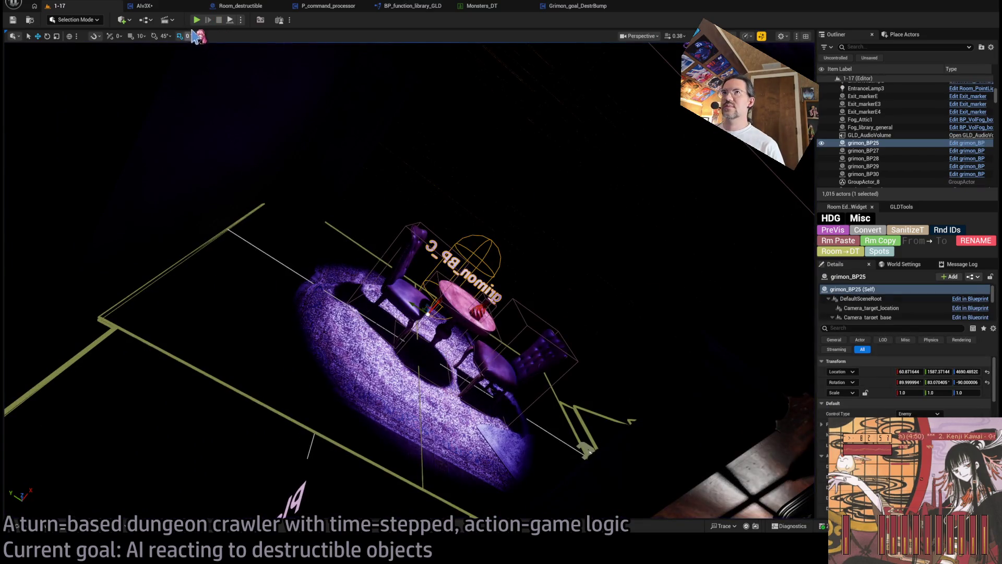
left_click(196, 21)
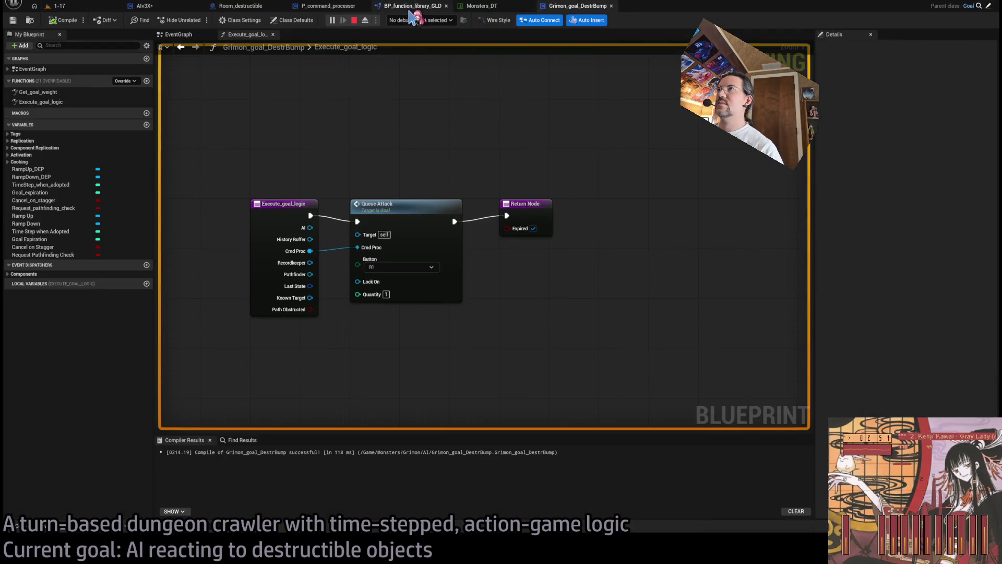
Step to Force_adopt_DestrBump_goal, change the Aggro State Countdown from 480 to 2, and compile Alv3X.
key("F10")
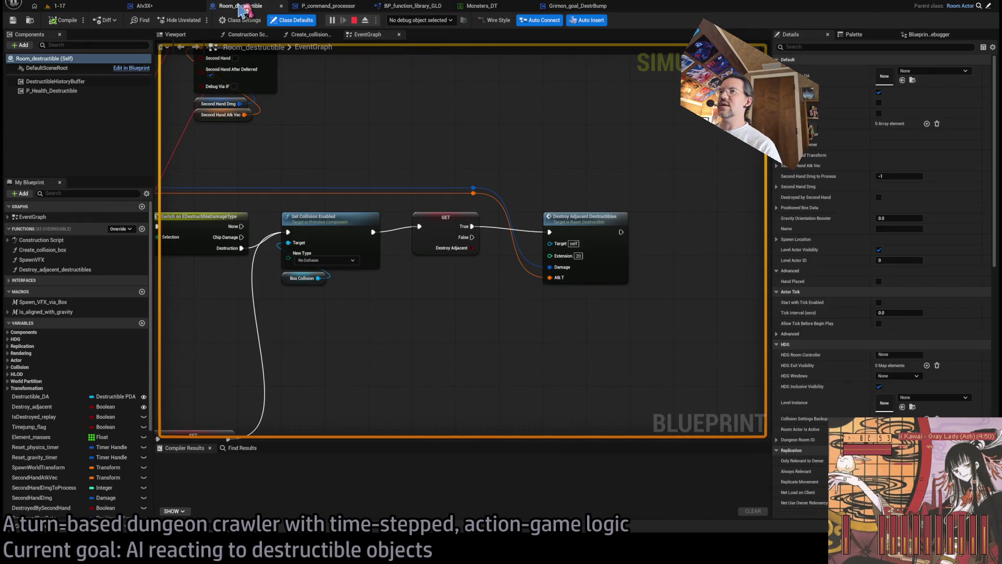
key("F10")
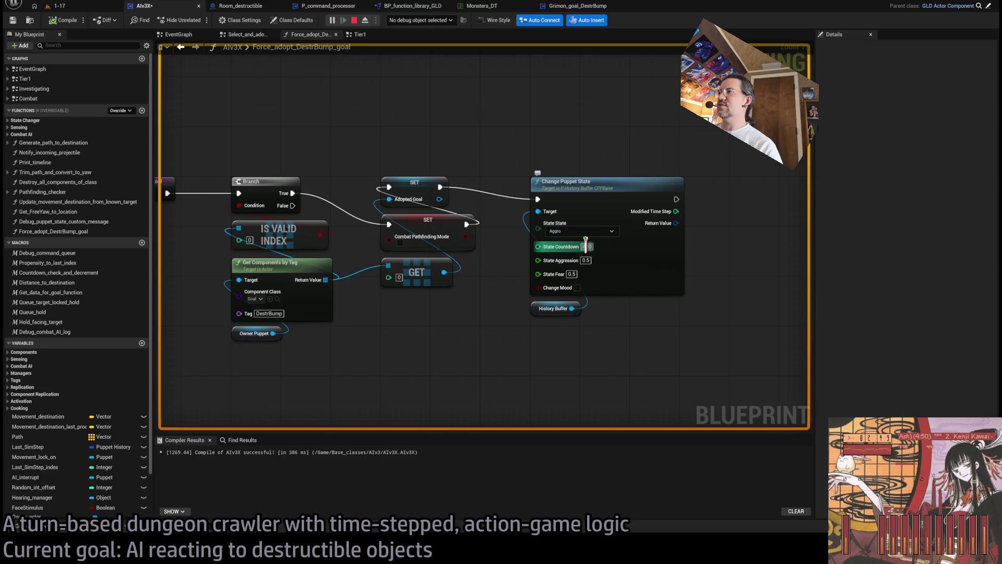
type("2")
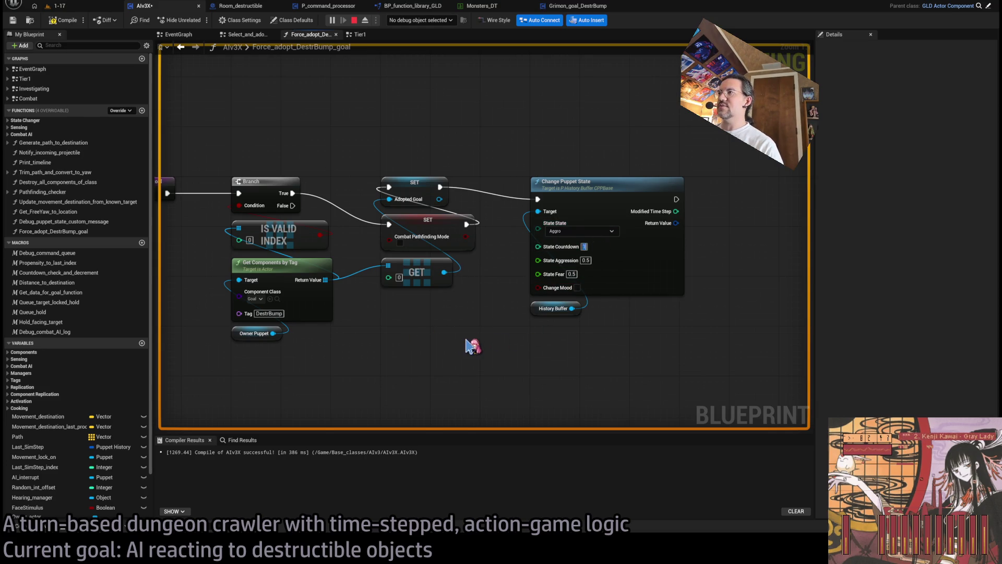
left_click(62, 21)
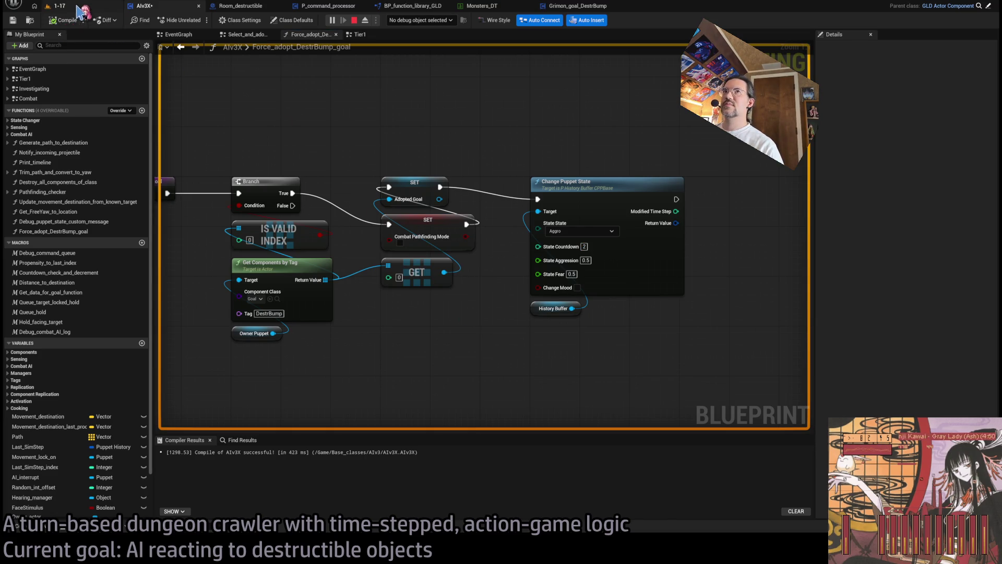
In the running 1-17 game, hold the character in place for a turn, then restart the session.
left_click(86, 7)
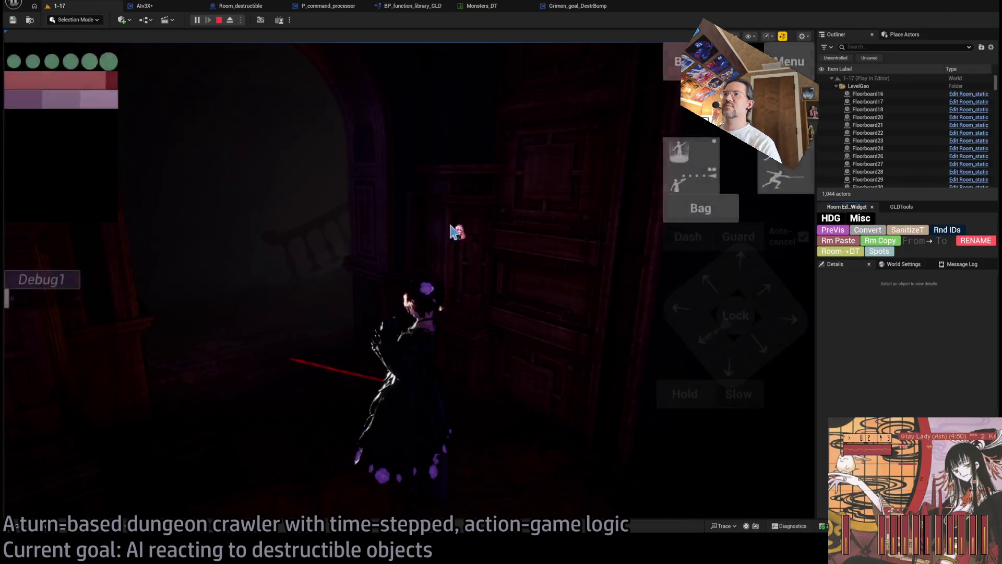
key("h")
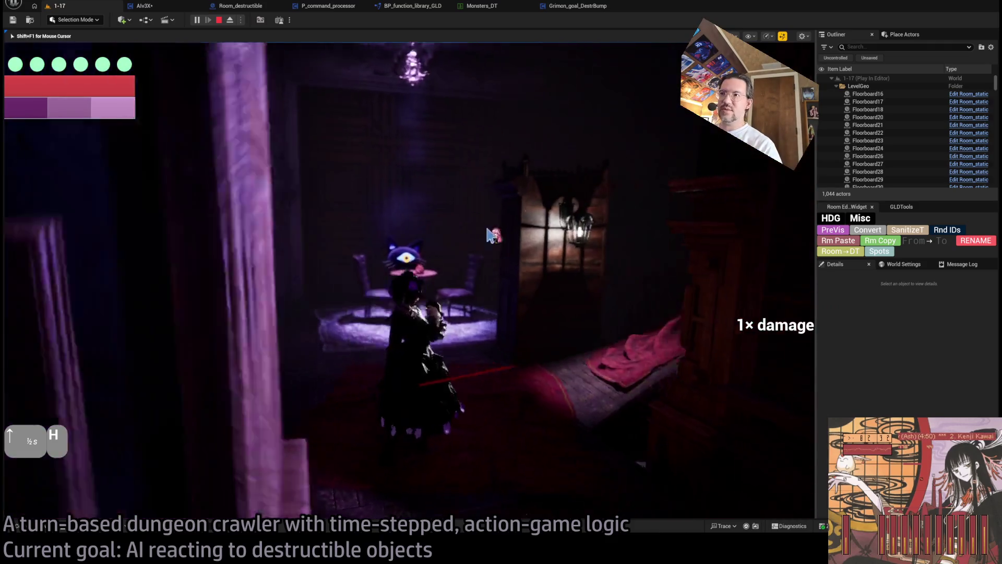
left_click(274, 231)
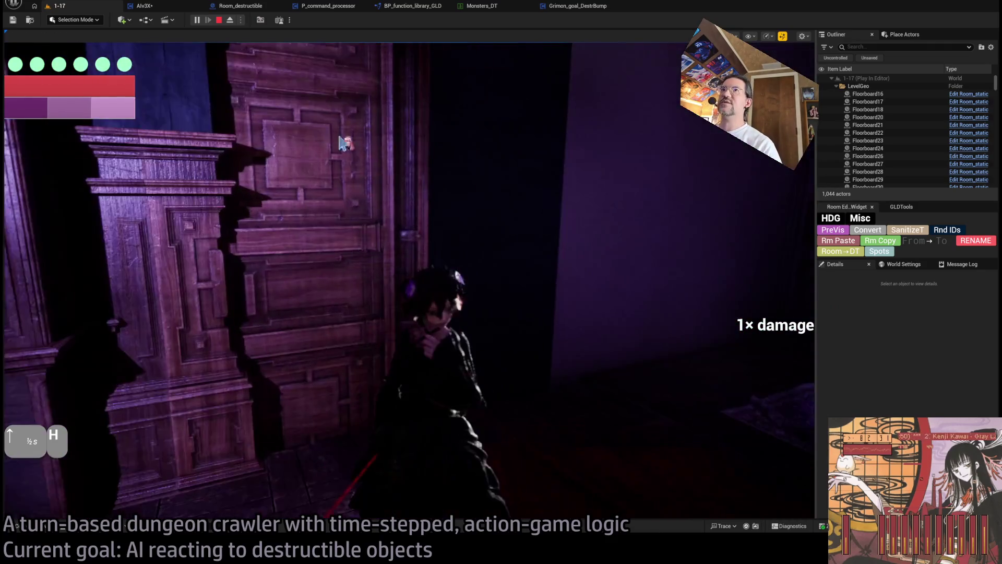
key("shift+F1")
left_click(220, 21)
left_click(197, 19)
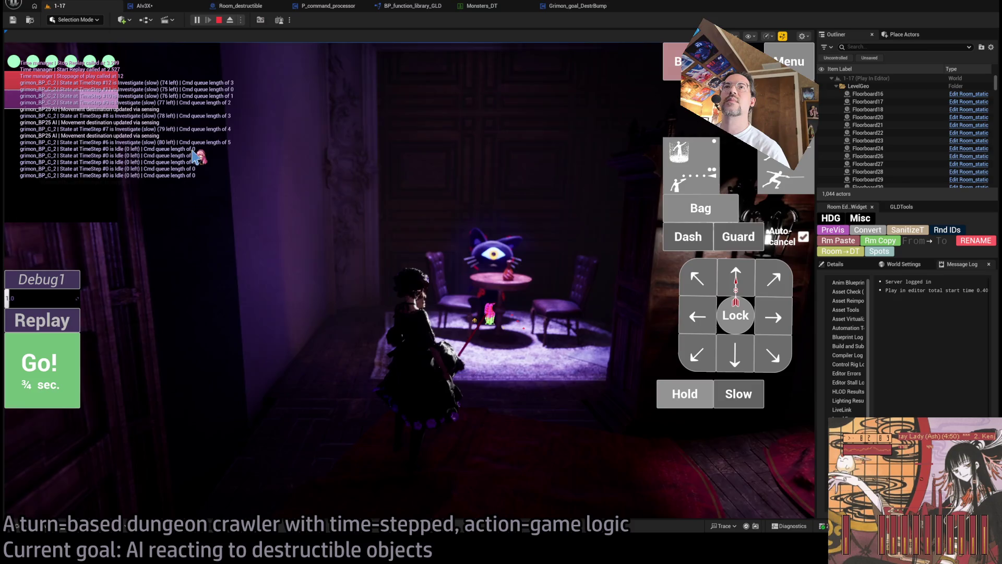
Return to the AIv3X graph centred on Change Puppet State and end the play session.
left_click(145, 6)
left_click_drag(522, 139, 498, 153)
left_click_drag(525, 189, 387, 183)
left_click(353, 20)
scroll(387, 240, "down", 1)
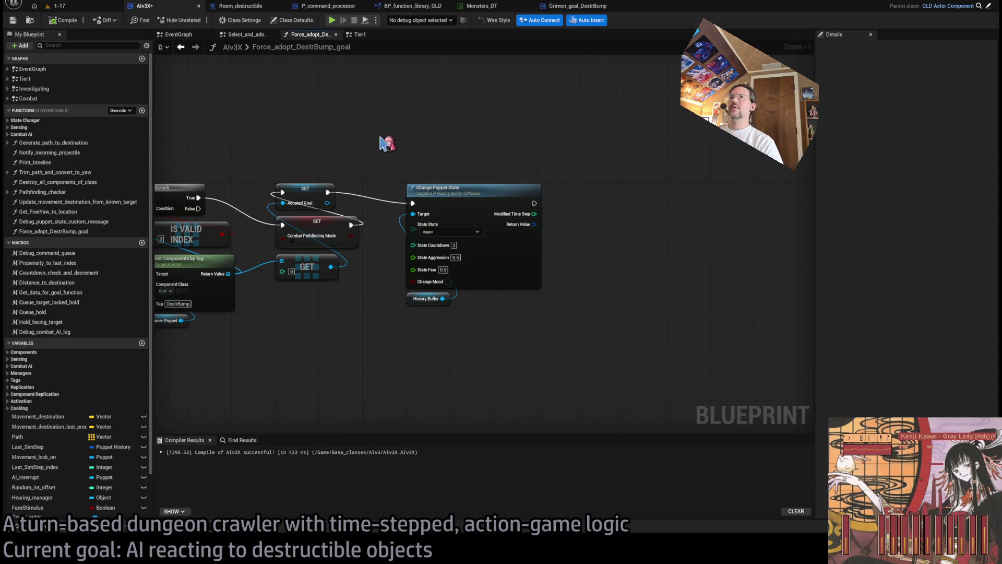
Open the Tier1 state graph showing the AI_Tier1 event and its state switch.
left_click(360, 34)
scroll(417, 195, "down", 2)
scroll(492, 268, "up", 3)
mouse_move(351, 317)
left_mouse_down()
mouse_move(466, 266)
mouse_move(381, 284)
mouse_move(427, 288)
left_mouse_up()
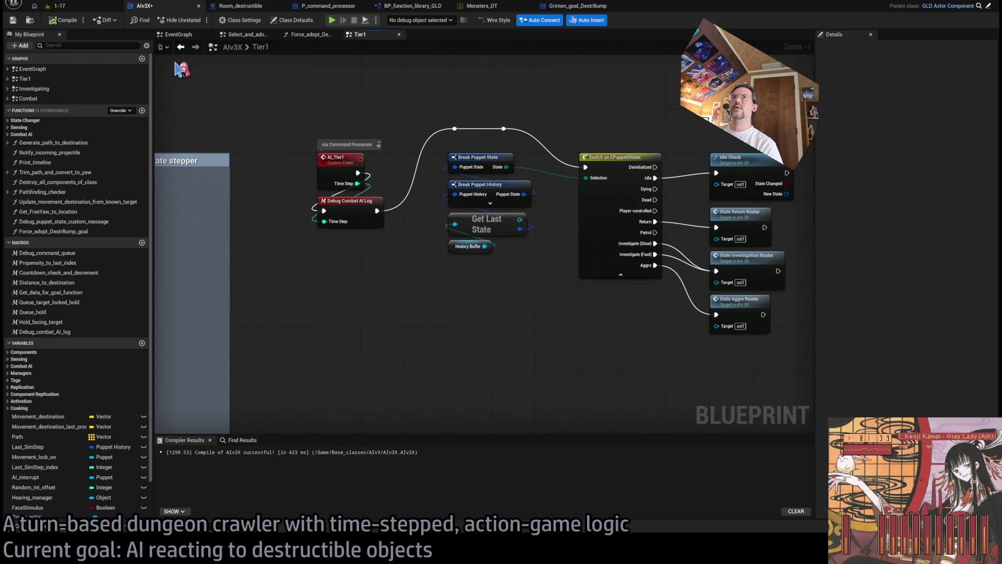
scroll(360, 277, "down", 3)
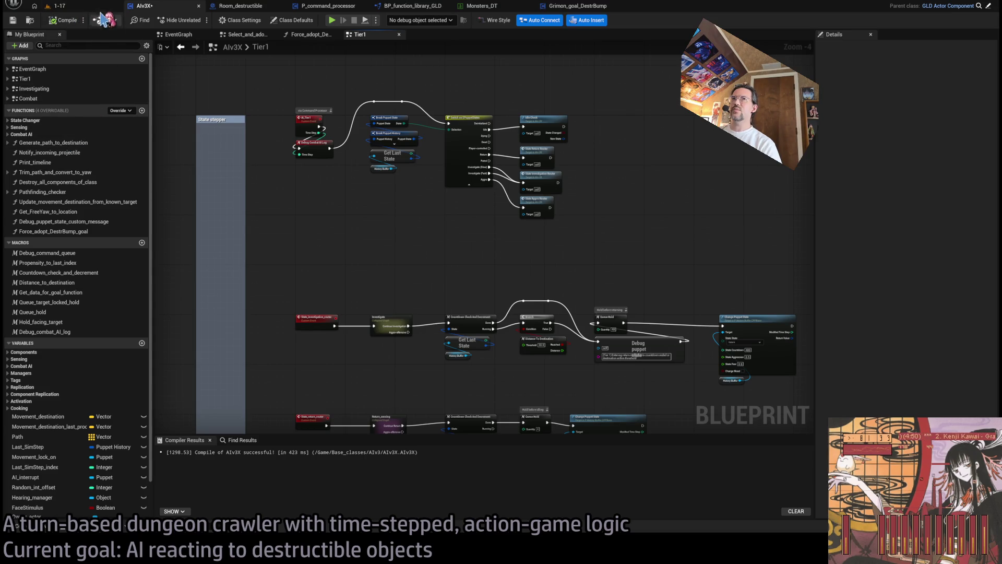
Jump from the State Aggro Router node to its State_aggro_router event and follow the chain.
left_click(57, 6)
left_click(168, 8)
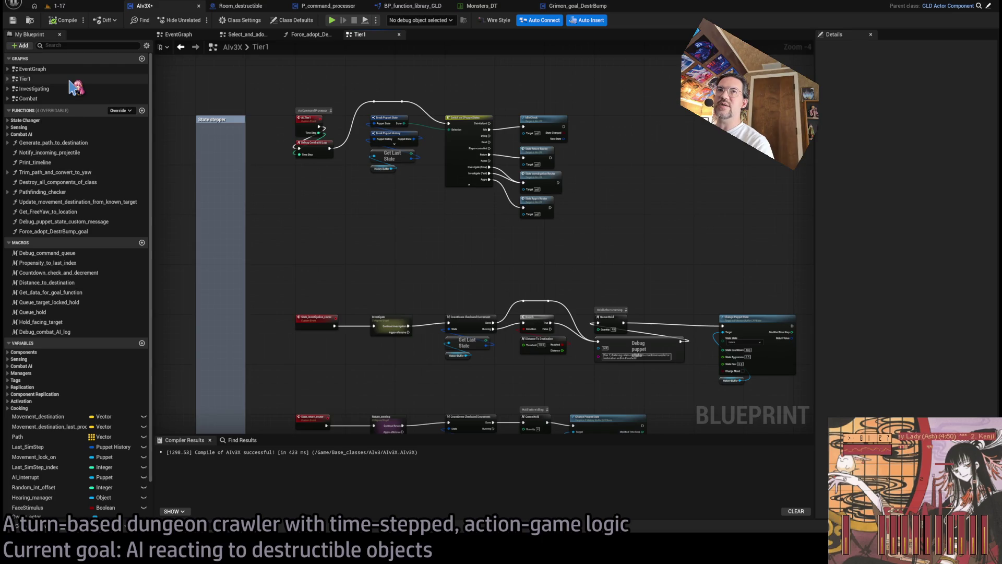
left_click(72, 79)
left_click(365, 187)
scroll(366, 187, "up", 4)
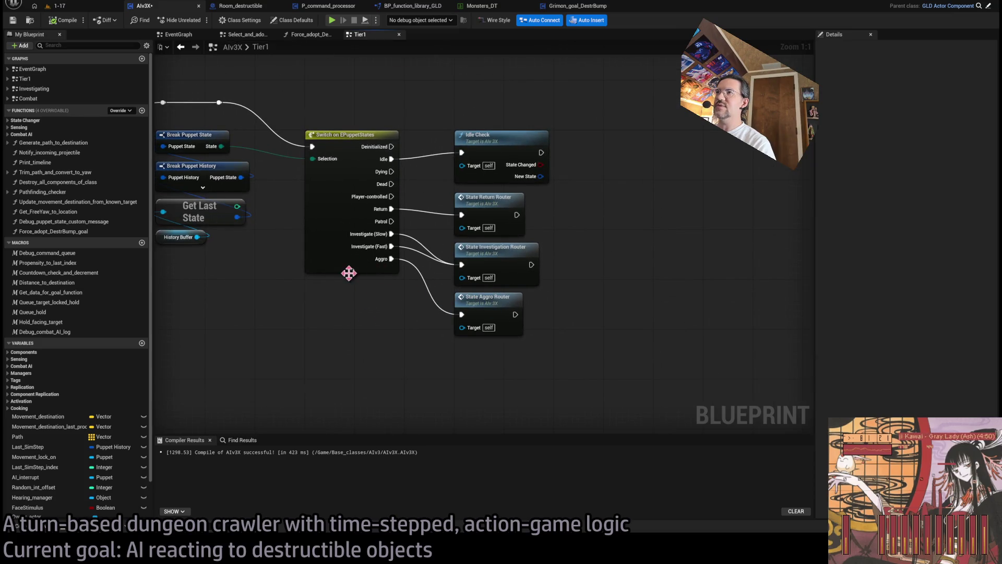
left_click_drag(315, 328, 391, 328)
double_click(566, 302)
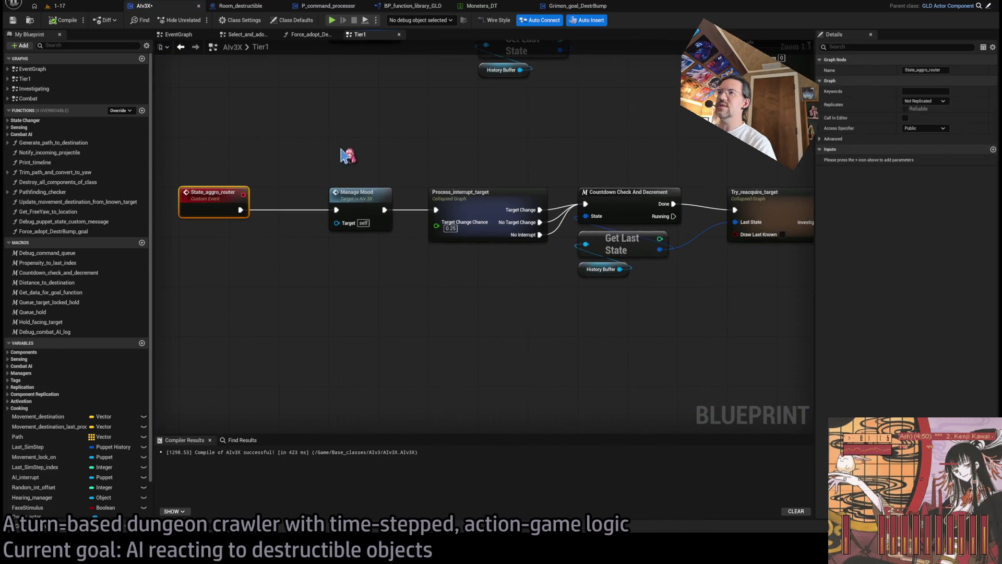
mouse_move(456, 189)
left_mouse_down()
mouse_move(347, 226)
mouse_move(360, 189)
left_mouse_up()
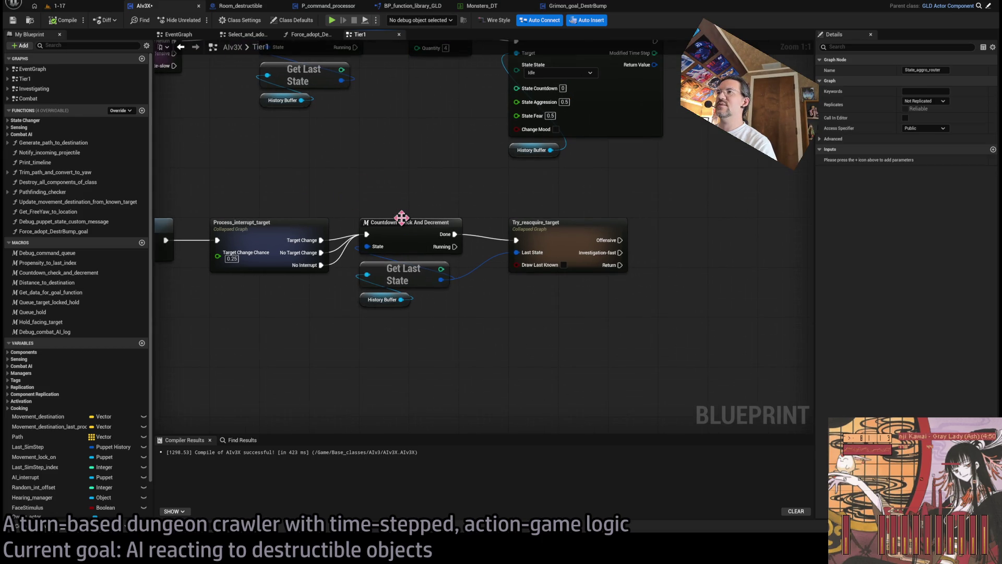
Open Try_reacquire_target and review its location, clear and Change Puppet State nodes.
mouse_move(405, 228)
left_mouse_down()
mouse_move(389, 197)
mouse_move(474, 226)
left_mouse_up()
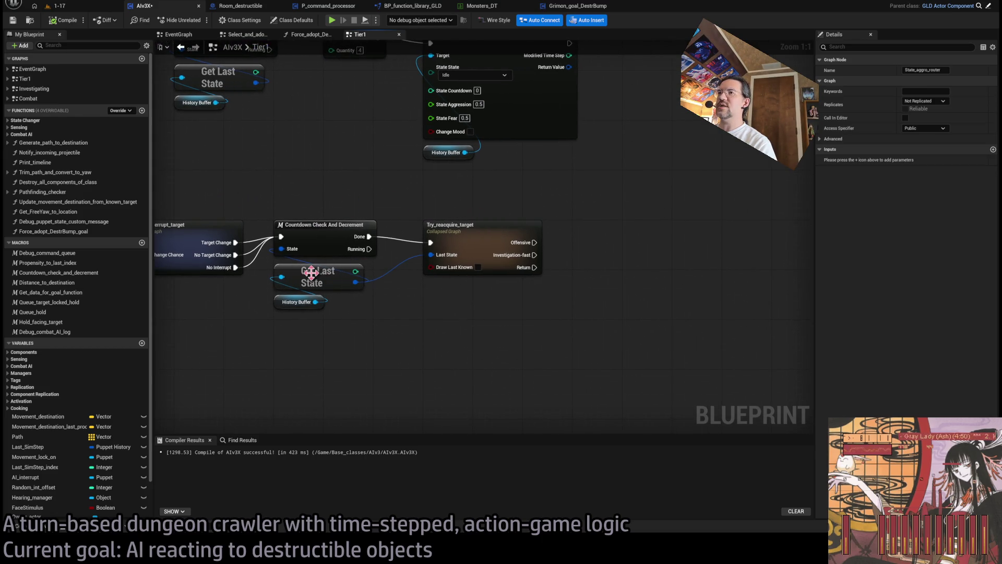
double_click(462, 229)
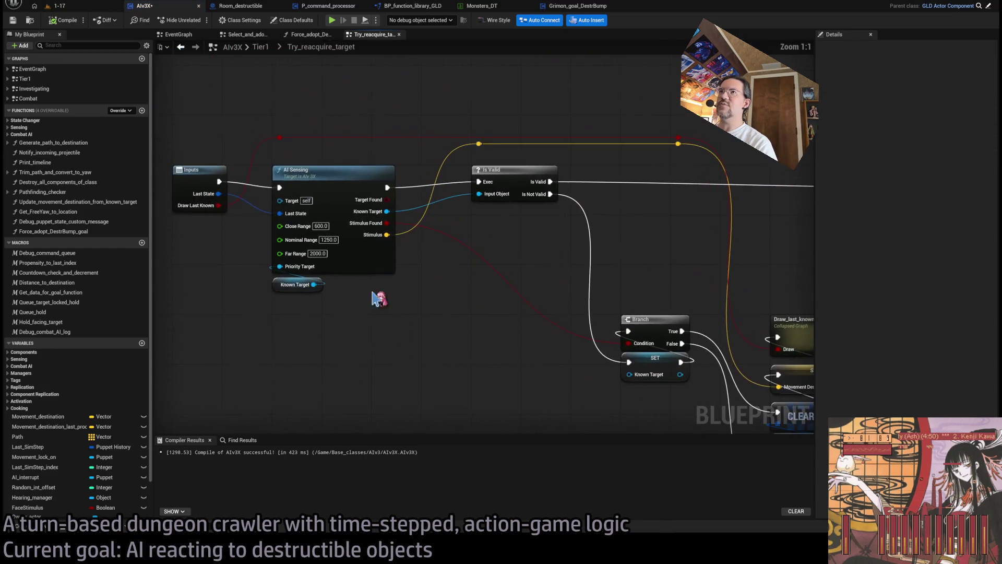
scroll(235, 139, "down", 1)
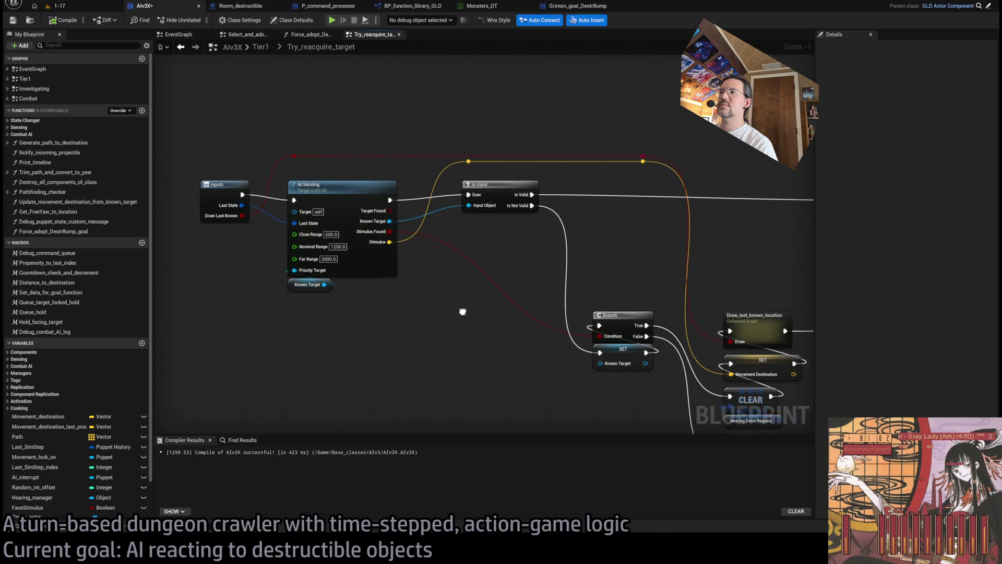
left_click_drag(474, 313, 349, 306)
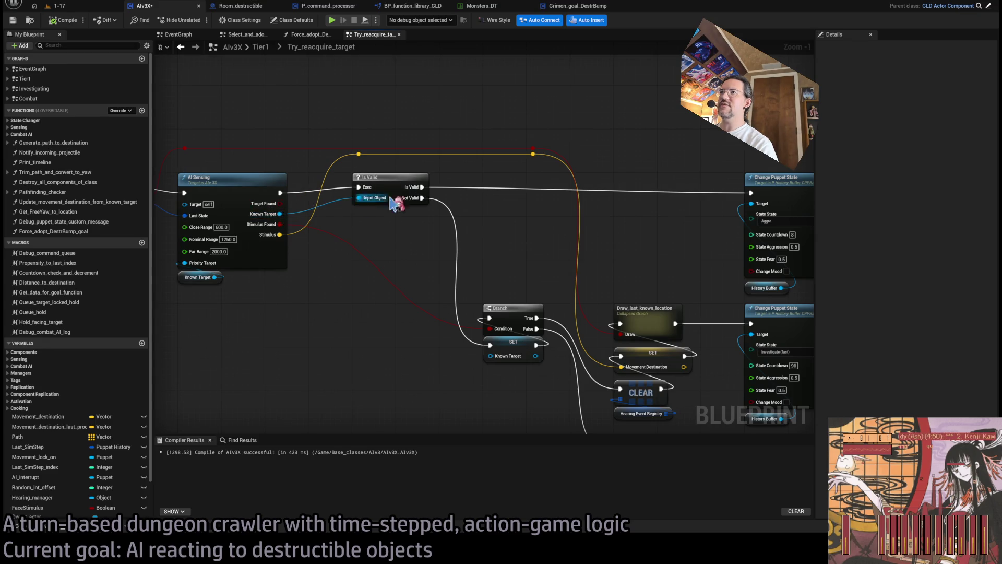
mouse_move(485, 334)
left_mouse_down()
mouse_move(407, 298)
mouse_move(382, 233)
left_mouse_up()
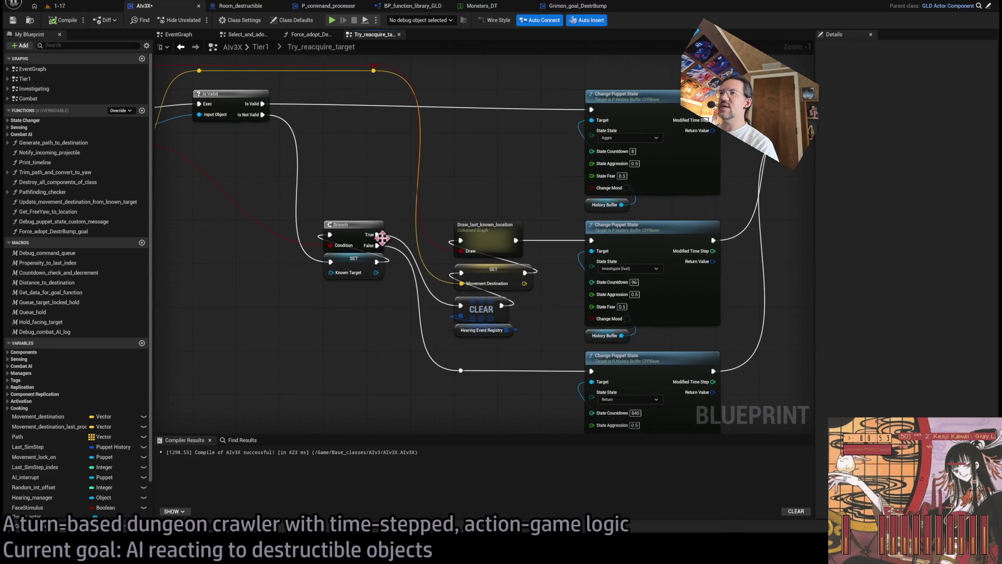
left_click_drag(677, 287, 581, 271)
mouse_move(700, 273)
left_mouse_down()
mouse_move(354, 439)
mouse_move(286, 354)
mouse_move(483, 343)
left_mouse_up()
left_click(415, 311)
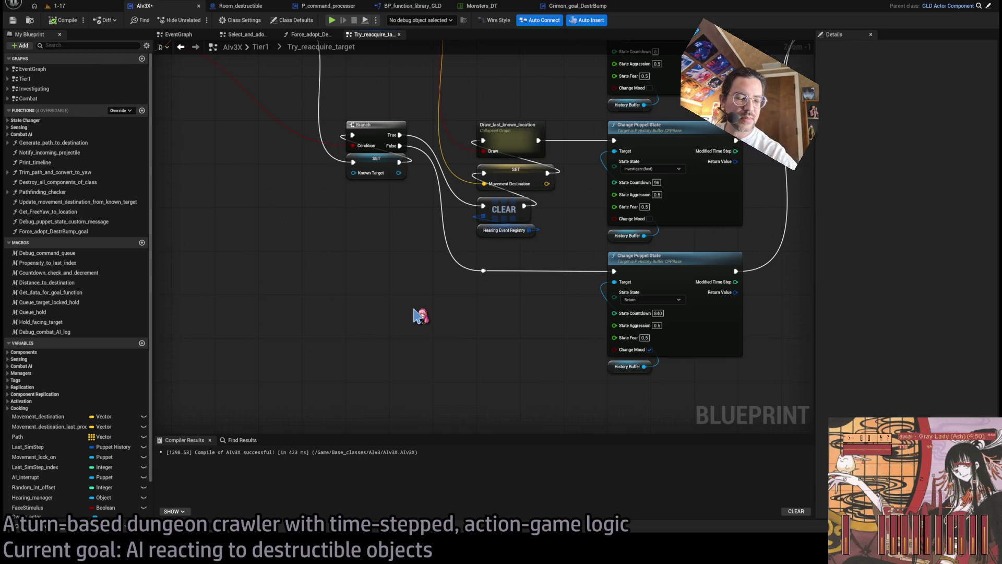
Review the Inputs, AI Sensing, Is Valid and Known Target nodes, then add a new Boolean variable.
mouse_move(420, 316)
left_mouse_down()
mouse_move(426, 293)
mouse_move(470, 285)
left_mouse_up()
left_click_drag(313, 113, 418, 357)
left_click(418, 357)
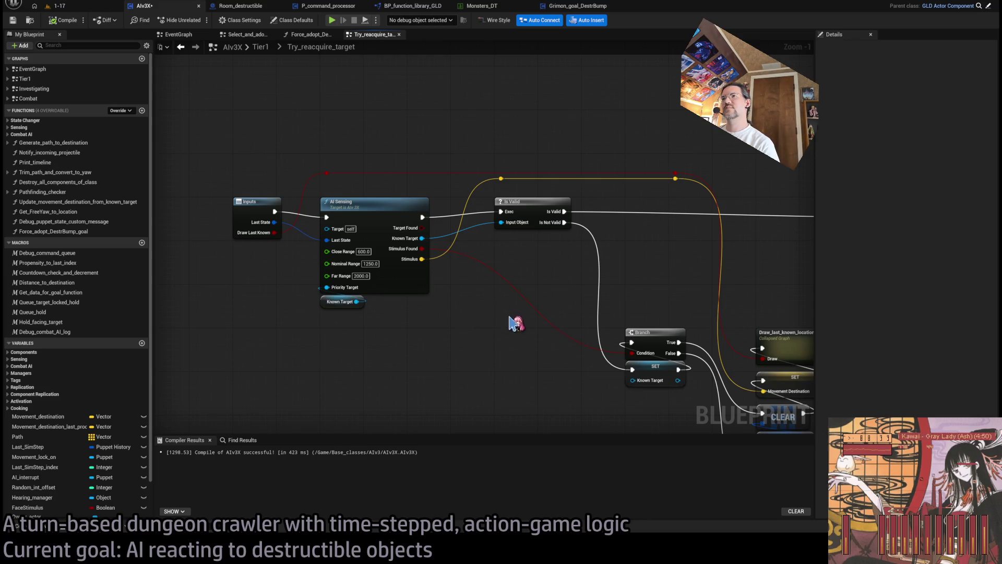
left_click_drag(514, 320, 416, 313)
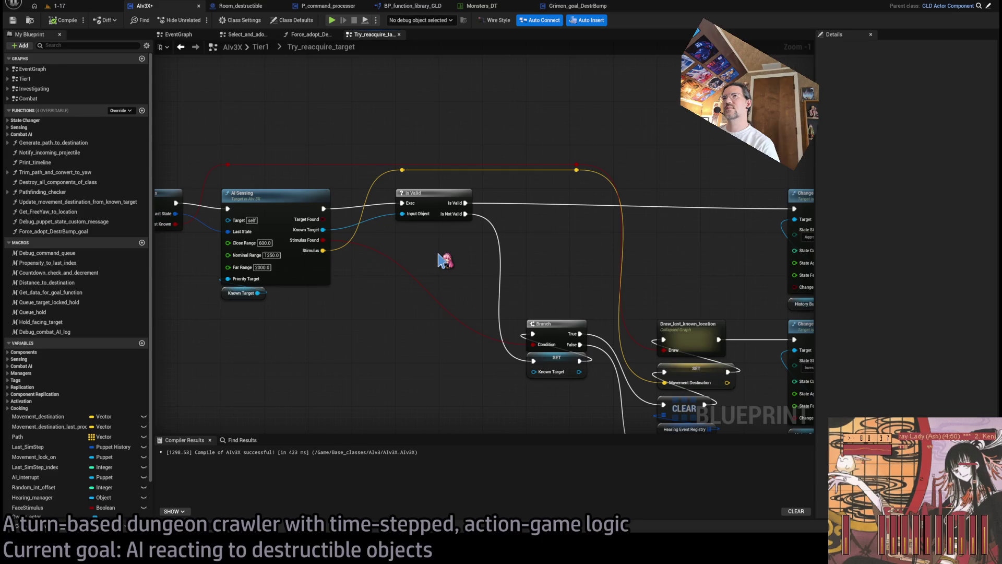
left_click_drag(438, 255, 481, 250)
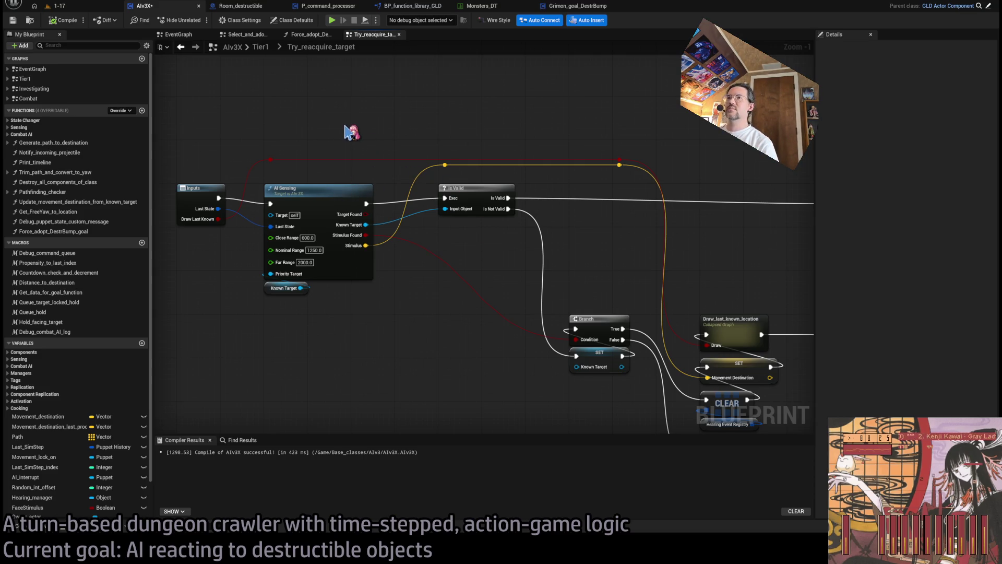
scroll(391, 146, "down", 3)
scroll(387, 152, "up", 2)
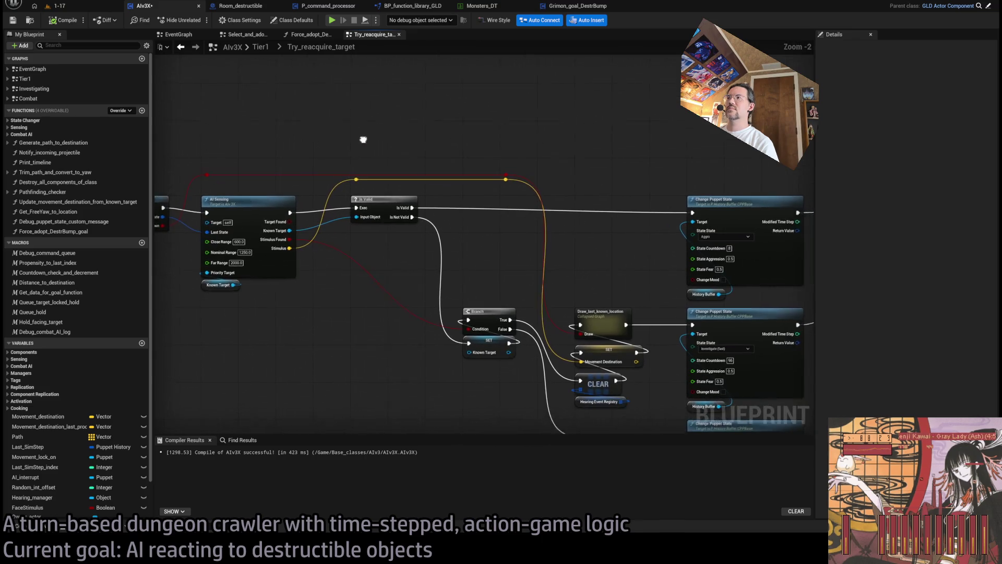
scroll(387, 145, "down", 1)
scroll(387, 145, "up", 1)
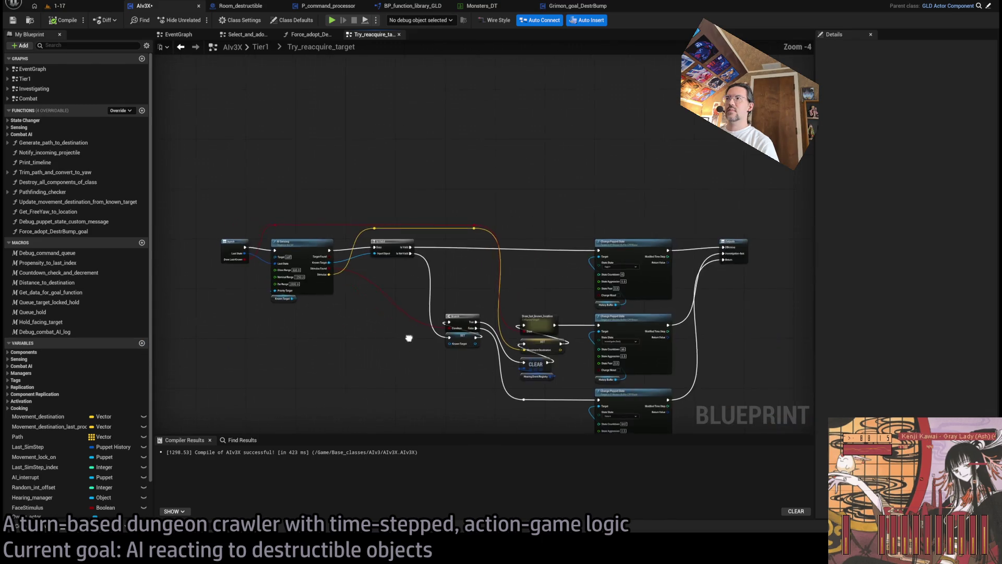
scroll(410, 338, "up", 1)
scroll(104, 423, "down", 2)
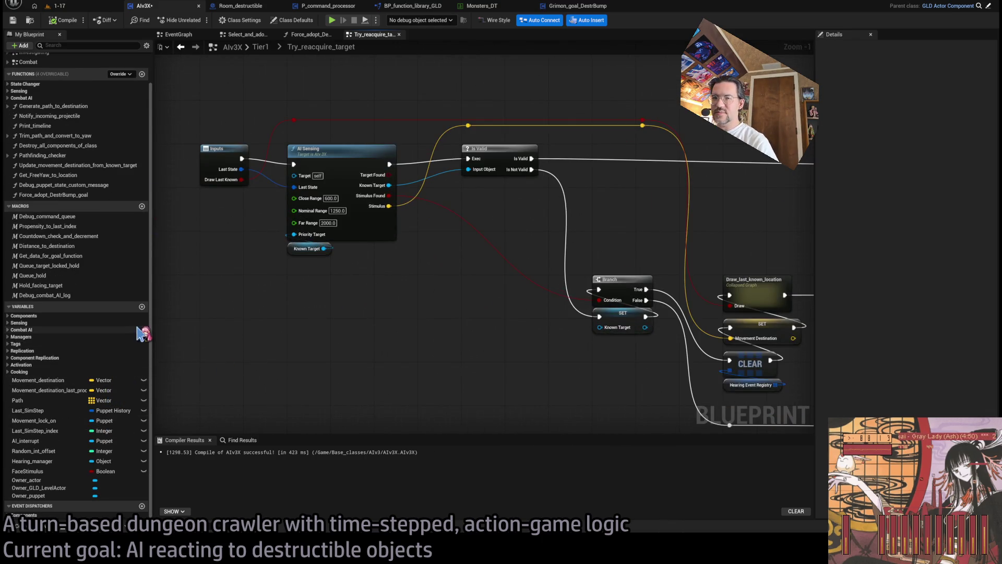
left_click(142, 307)
type("Skip_sensing")
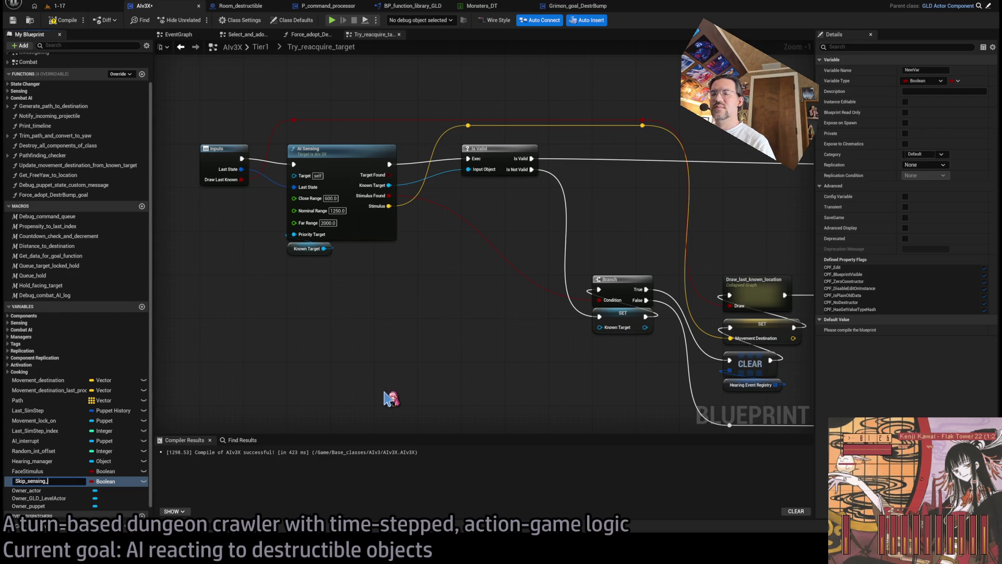
Name the new Boolean Skip_sensing and move it into the Sensing category.
key("Return")
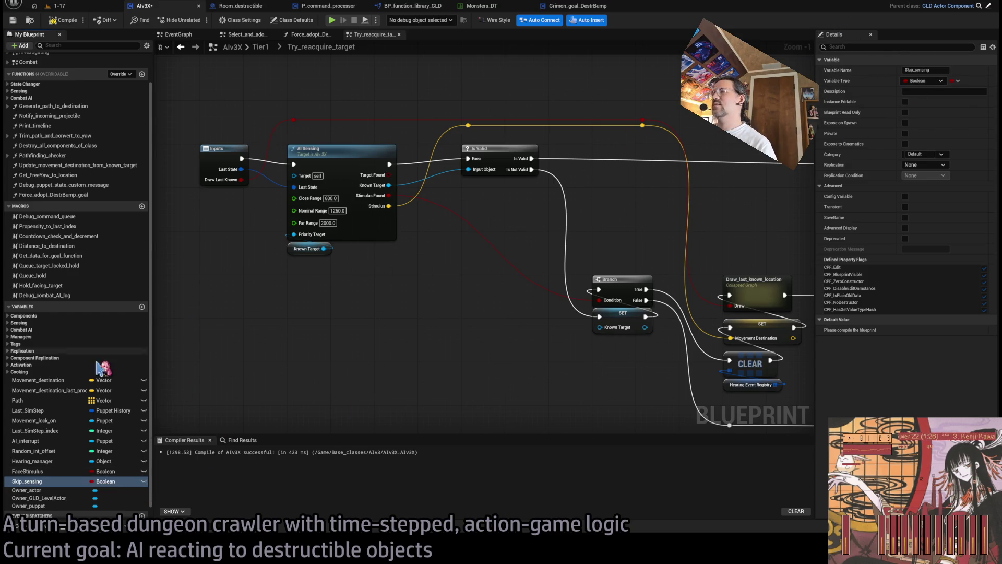
left_click(36, 481)
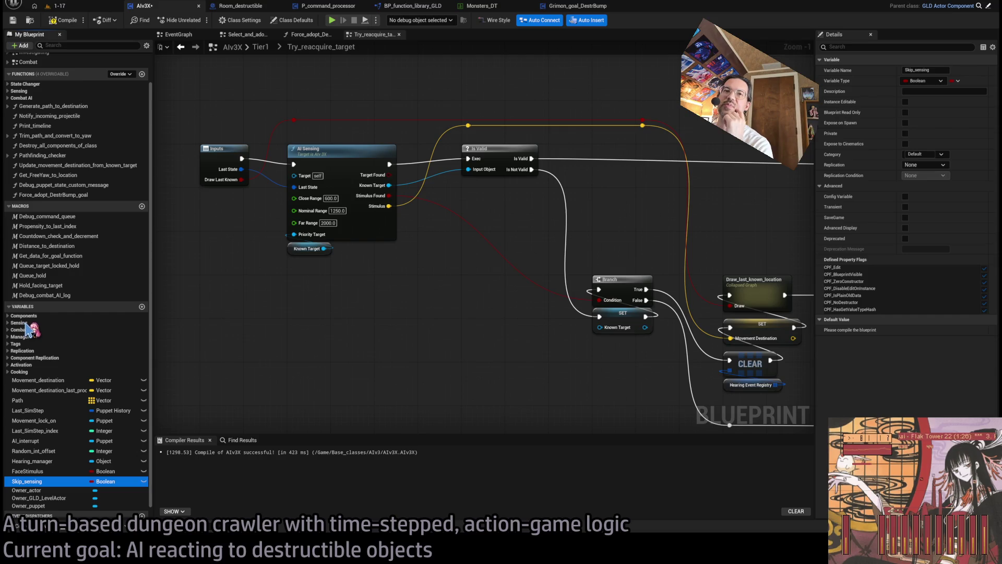
left_click_drag(24, 324, 25, 324)
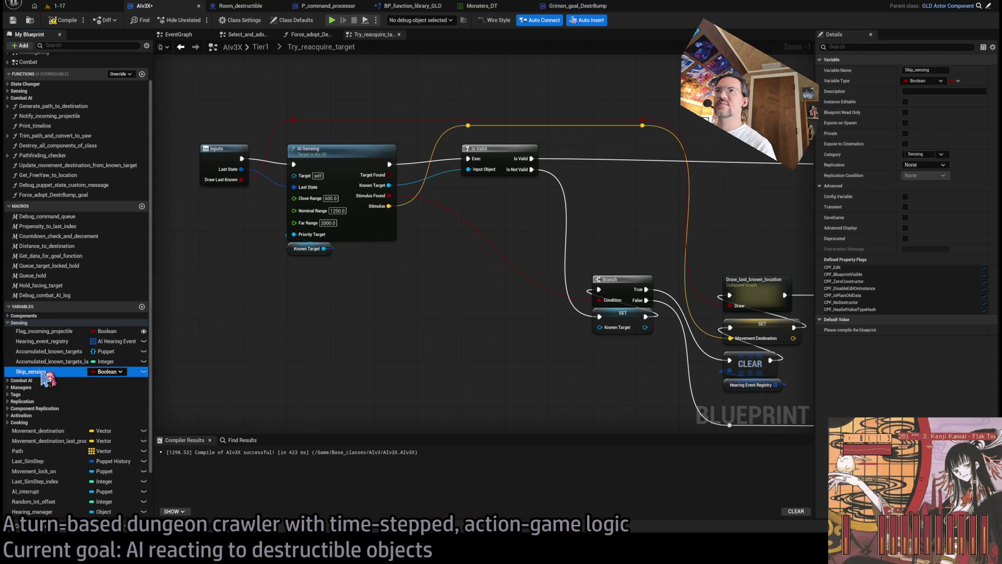
scroll(405, 309, "down", 1)
mouse_move(405, 308)
left_mouse_down()
mouse_move(305, 315)
mouse_move(267, 338)
mouse_move(382, 293)
left_mouse_up()
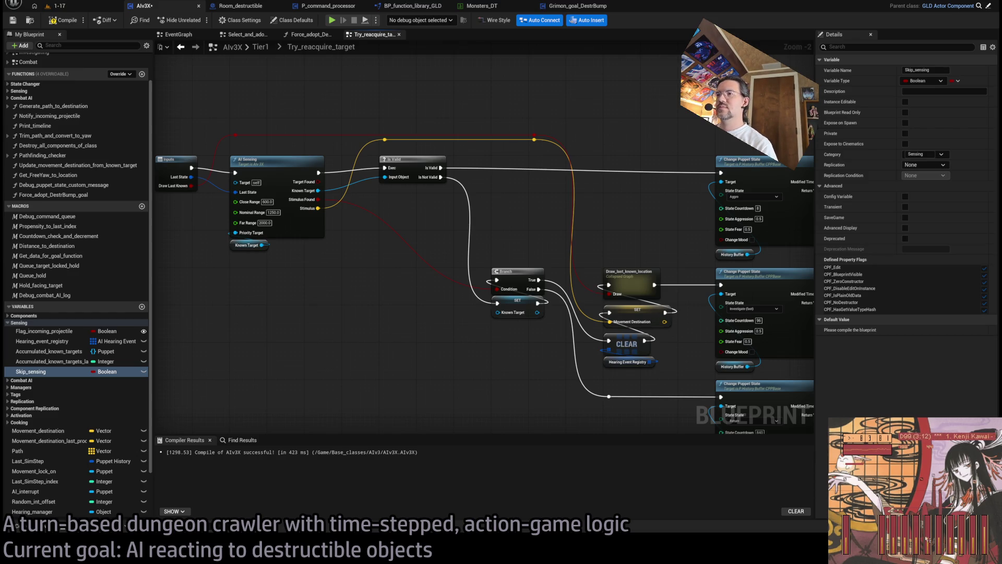
left_click_drag(329, 266, 465, 297)
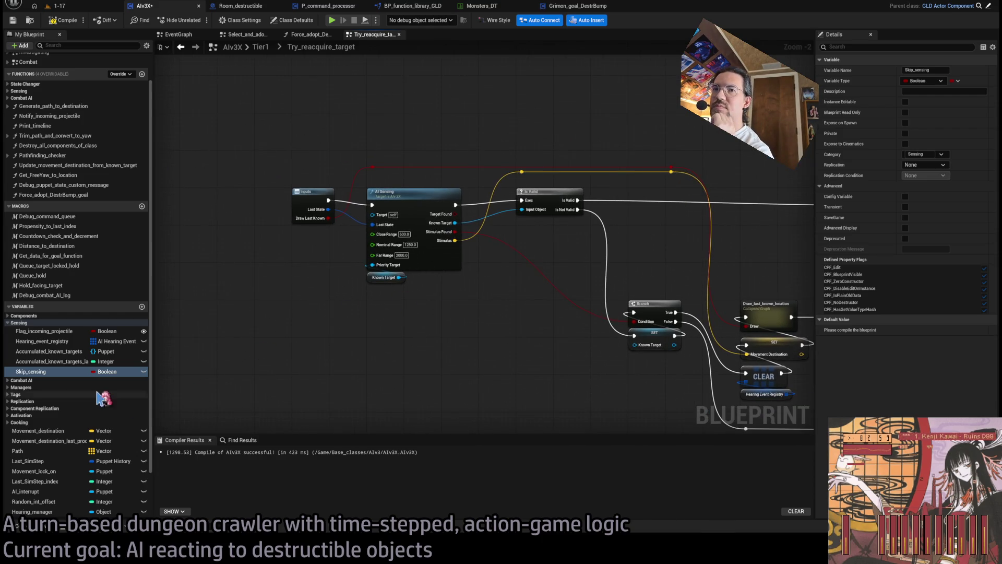
Describe Skip_sensing as skipping sensing to maintain preexisting aggro, and place it in the graph.
left_click(939, 91)
type("Skip sensing to maintain preexisting agg")
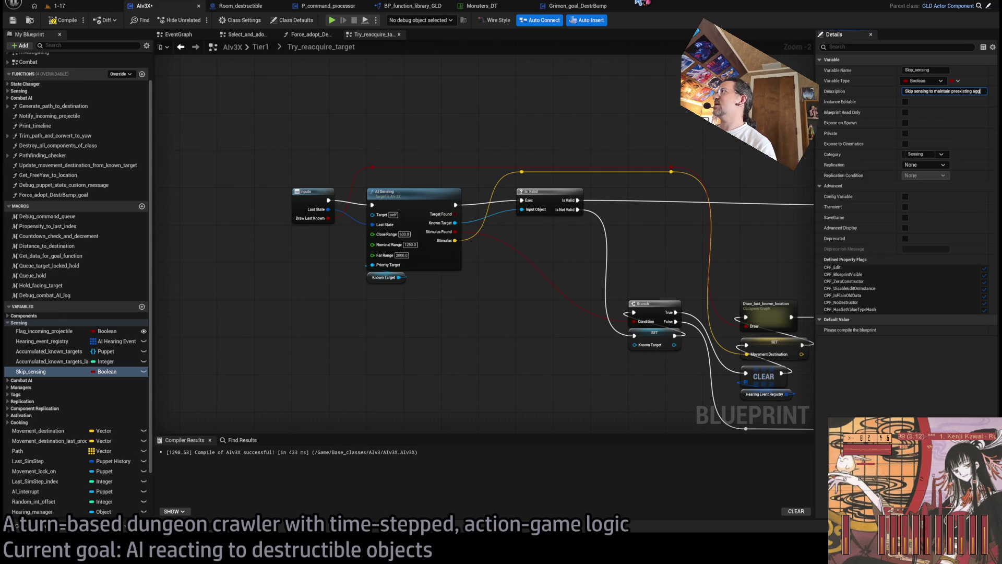
type("ro, used in DestrB")
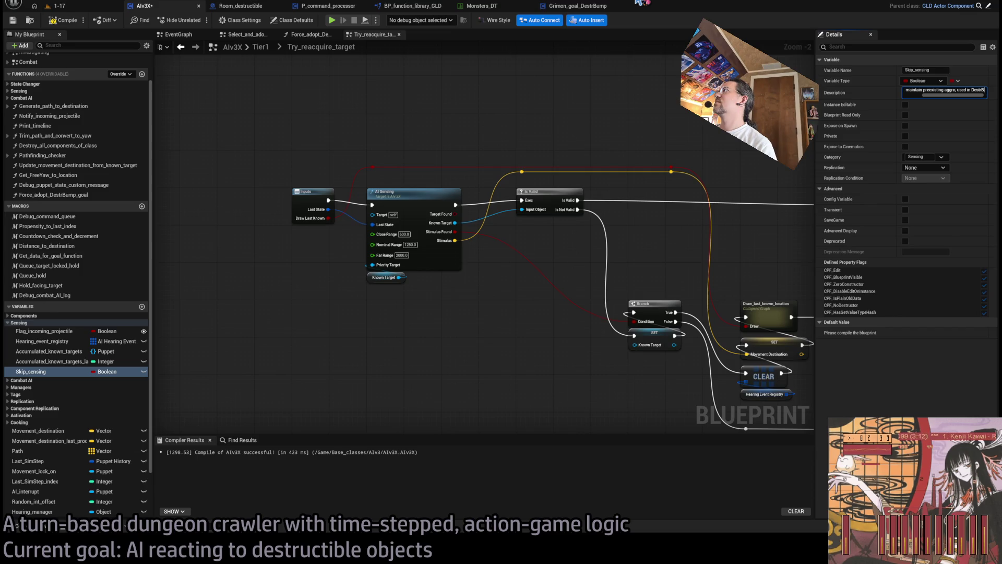
key("Return")
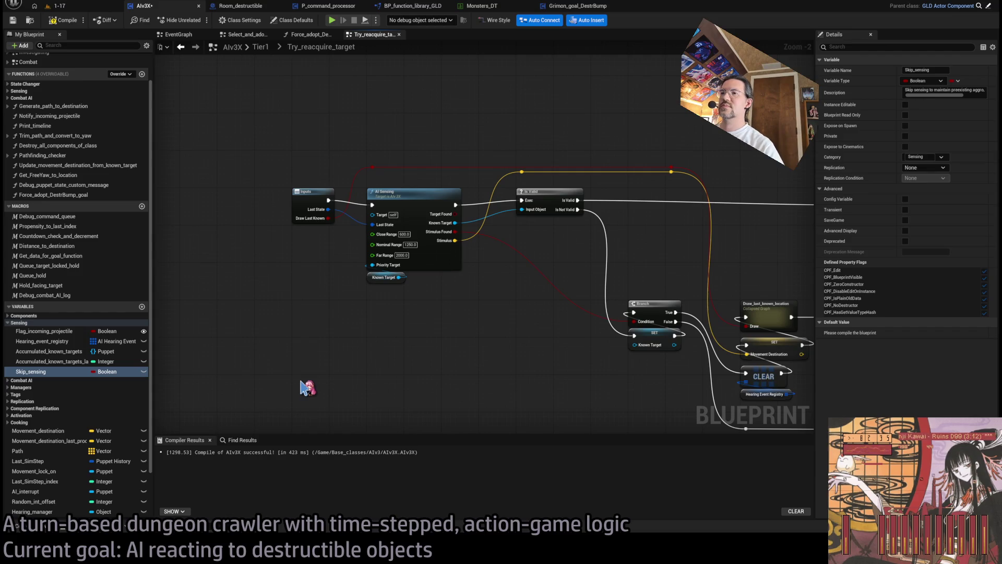
left_click_drag(302, 384, 282, 359)
Insert a Skip_sensing branch check before AI Sensing, moving Known Target beside AI Sensing.
left_click(286, 363)
scroll(286, 364, "down", 3)
mouse_move(628, 172)
left_mouse_down()
mouse_move(402, 396)
mouse_move(259, 427)
left_mouse_up()
scroll(259, 271, "up", 4)
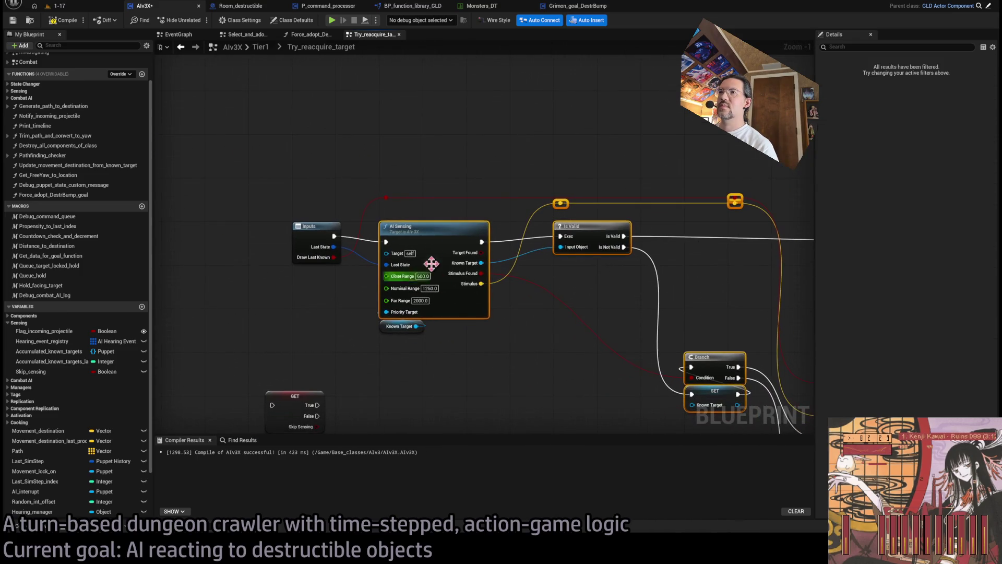
left_click_drag(595, 244, 611, 249)
mouse_move(388, 332)
left_mouse_down()
mouse_move(577, 337)
mouse_move(557, 327)
left_mouse_up()
left_click_drag(314, 384, 426, 219)
left_click(425, 297)
scroll(425, 297, "up", 1)
scroll(443, 262, "up", 1)
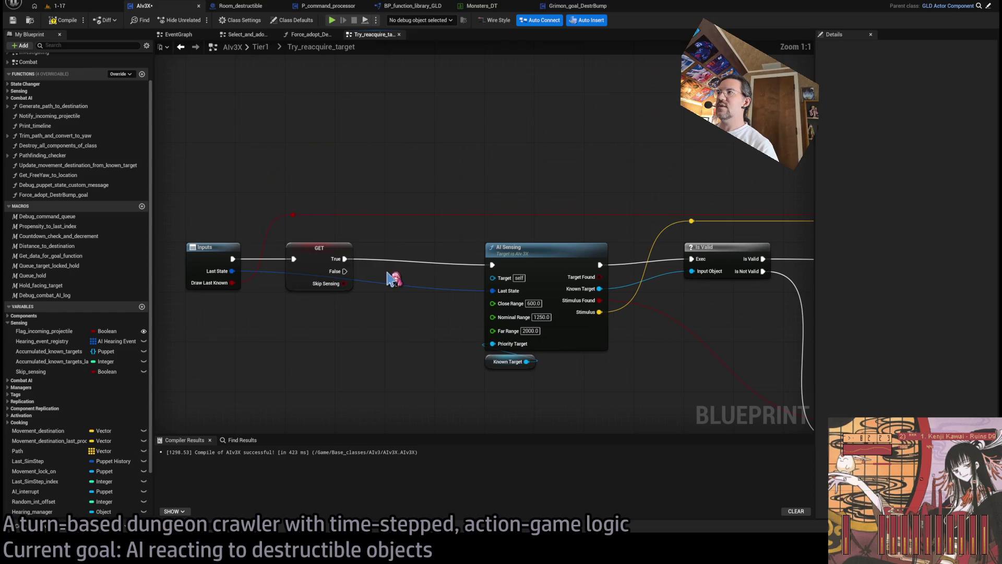
Replace the True link to AI Sensing with a SET Skip_sensing node stacked above the GET.
left_click(342, 259, "alt")
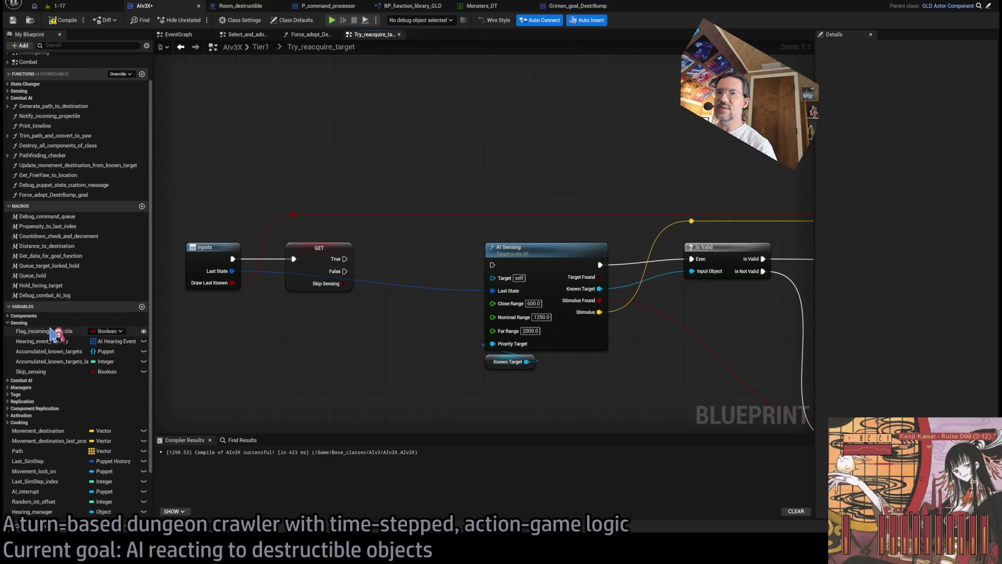
left_click_drag(49, 374, 345, 263)
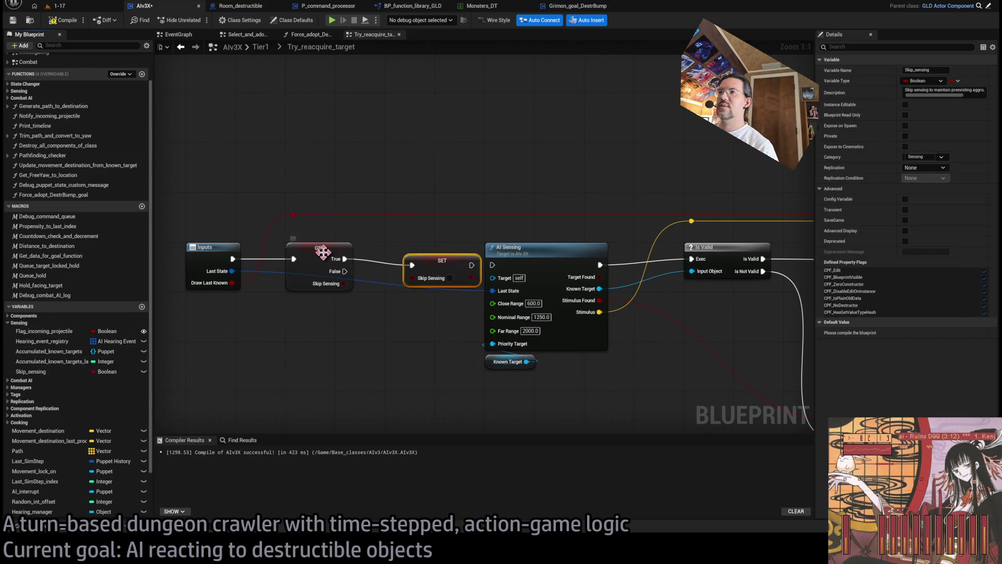
mouse_move(435, 263)
left_mouse_down()
mouse_move(430, 216)
mouse_move(398, 256)
left_mouse_up()
left_click_drag(323, 253, 328, 321)
mouse_move(403, 273)
left_mouse_down()
mouse_move(316, 300)
mouse_move(328, 305)
left_mouse_up()
mouse_move(359, 396)
left_mouse_down()
mouse_move(312, 294)
mouse_move(324, 264)
left_mouse_up()
left_click(390, 265)
mouse_move(390, 264)
left_mouse_down()
mouse_move(325, 291)
mouse_move(435, 205)
mouse_move(694, 214)
mouse_move(395, 179)
mouse_move(496, 197)
mouse_move(416, 224)
mouse_move(279, 216)
mouse_move(719, 209)
mouse_move(450, 196)
left_mouse_up()
Route the False output into AI Sensing, recompile Alv3X, and return to level 1-17.
scroll(695, 214, "down", 2)
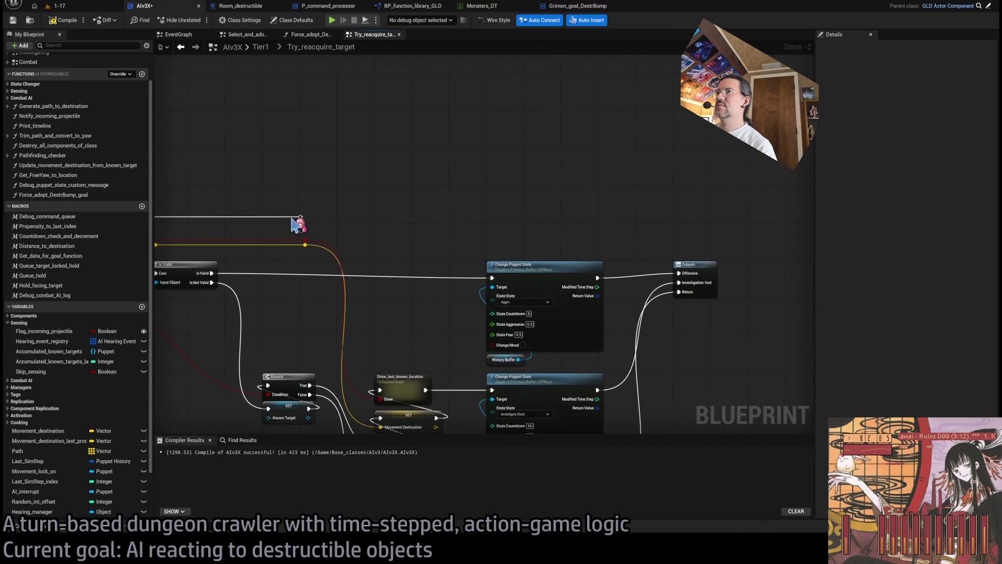
mouse_move(307, 220)
left_mouse_down()
mouse_move(611, 219)
mouse_move(596, 219)
left_mouse_up()
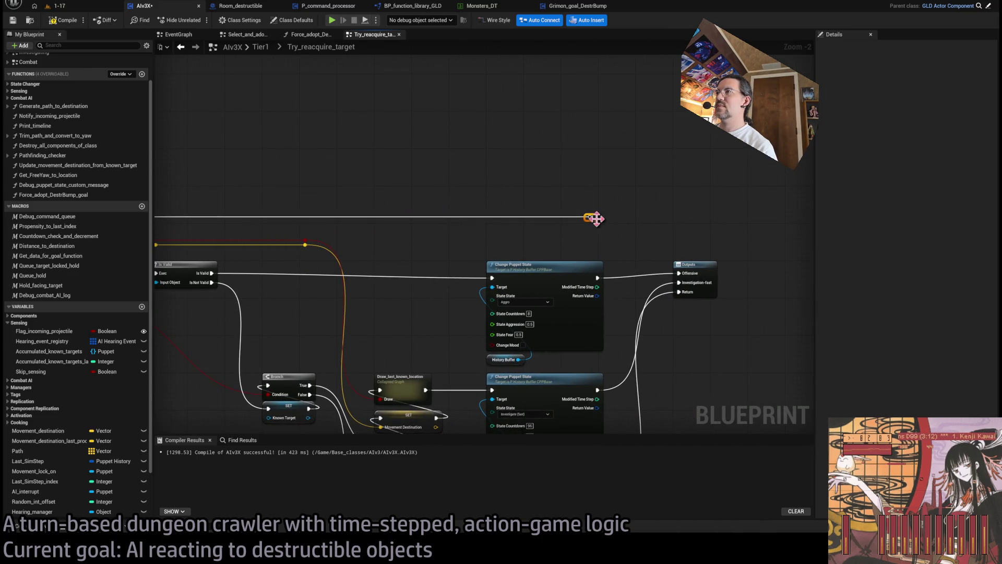
scroll(405, 208, "up", 3)
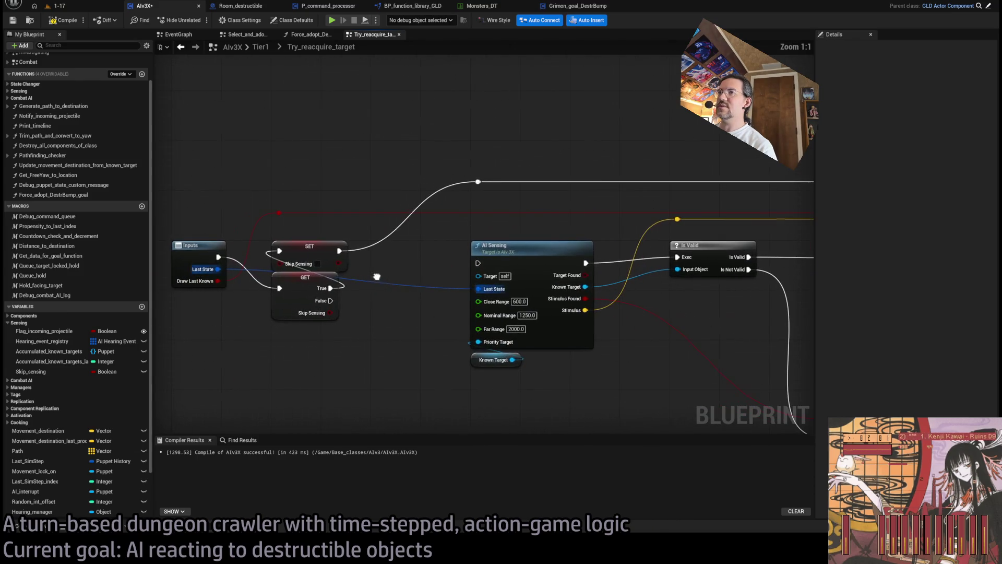
left_click_drag(330, 301, 487, 263)
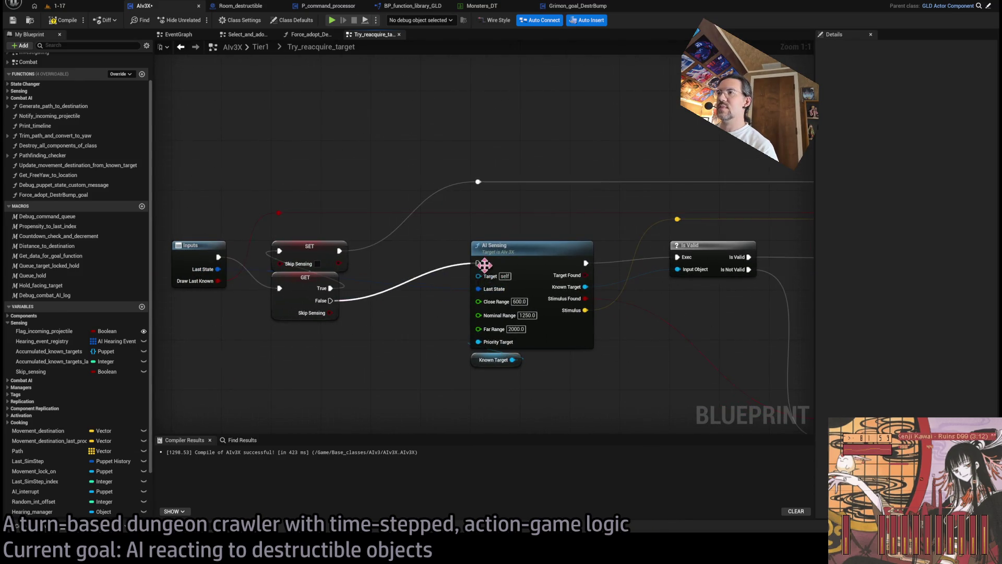
scroll(487, 263, "down", 5)
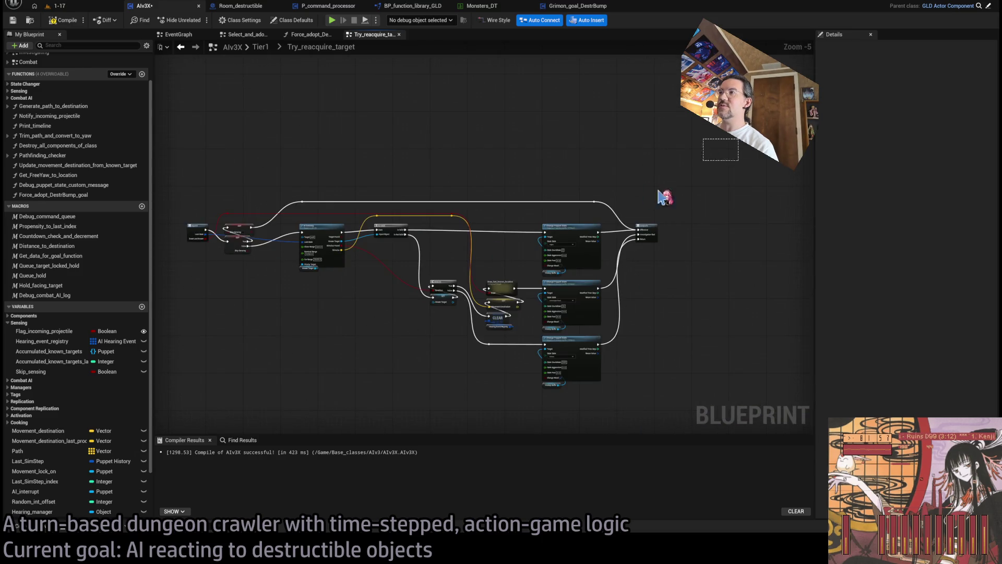
scroll(383, 221, "up", 5)
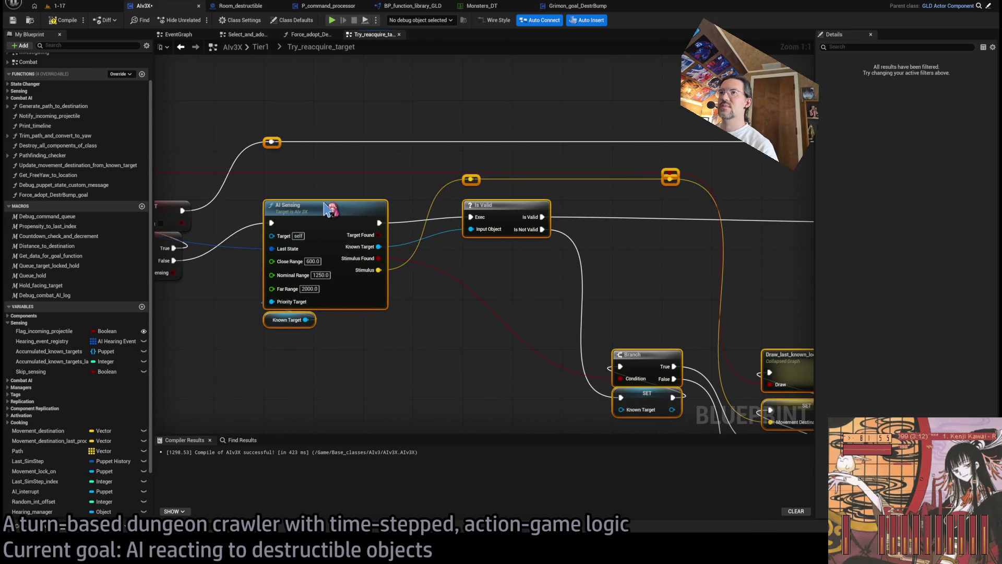
left_click(232, 415)
left_click(61, 20)
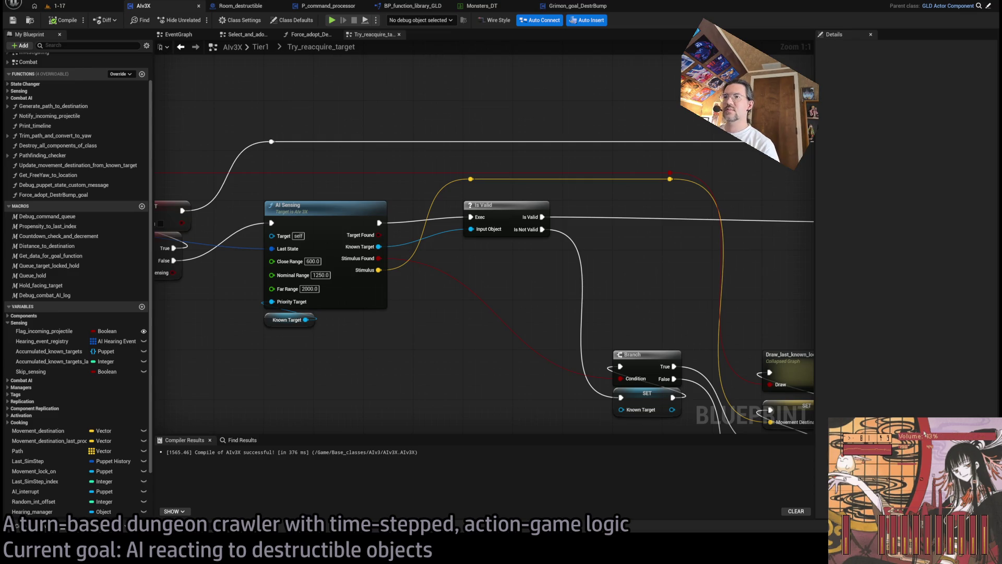
left_click(54, 6)
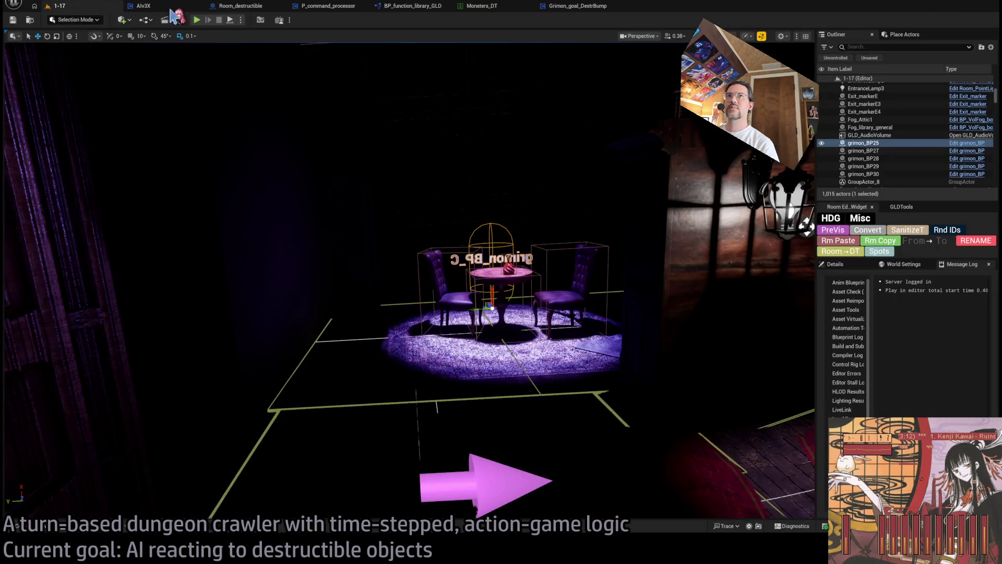
Briefly play 1-17, then open Force_adopt_DestrBump_goal from P_command_processor's Movement_calc graph.
left_click(199, 20)
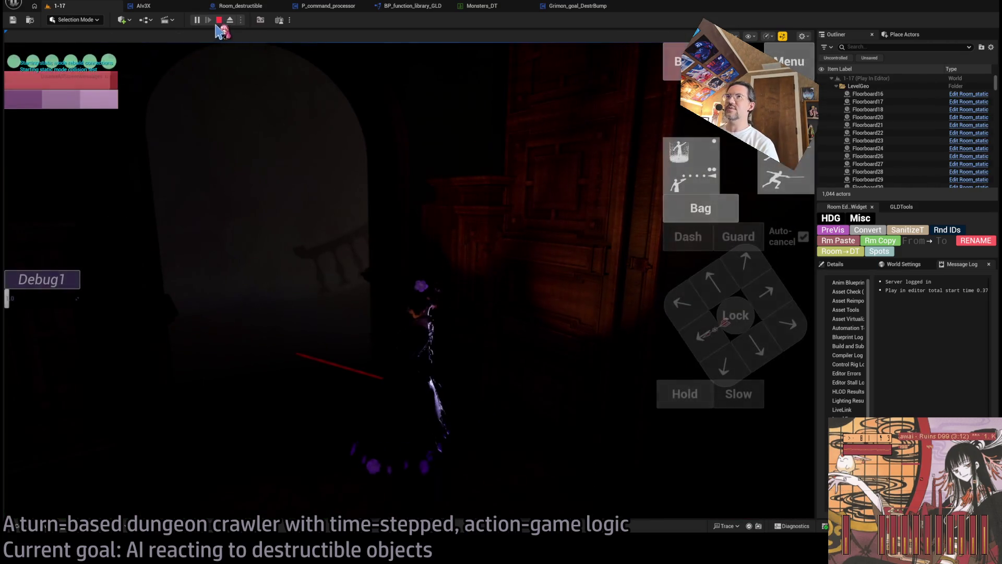
left_click(181, 6)
left_click(266, 7)
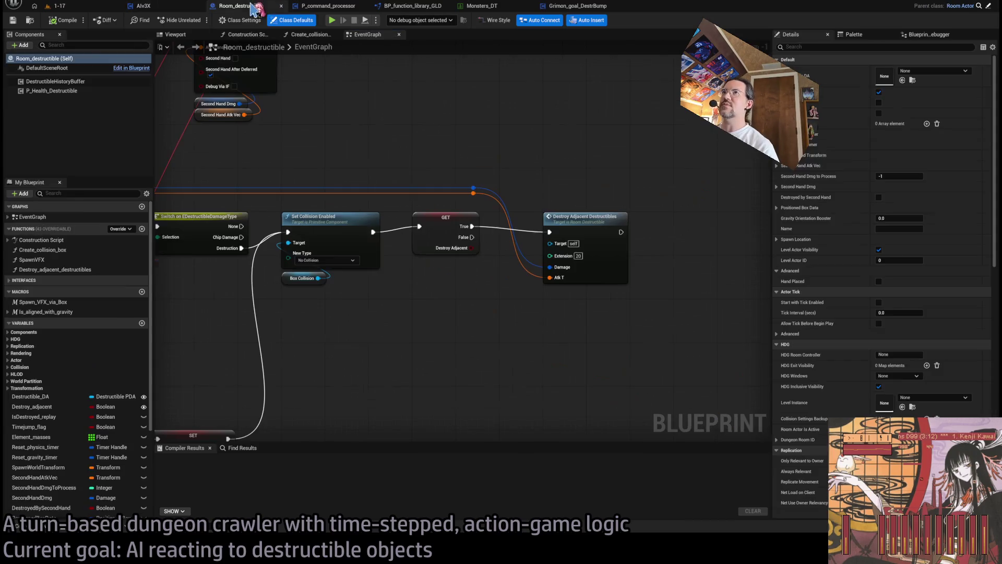
left_click(328, 6)
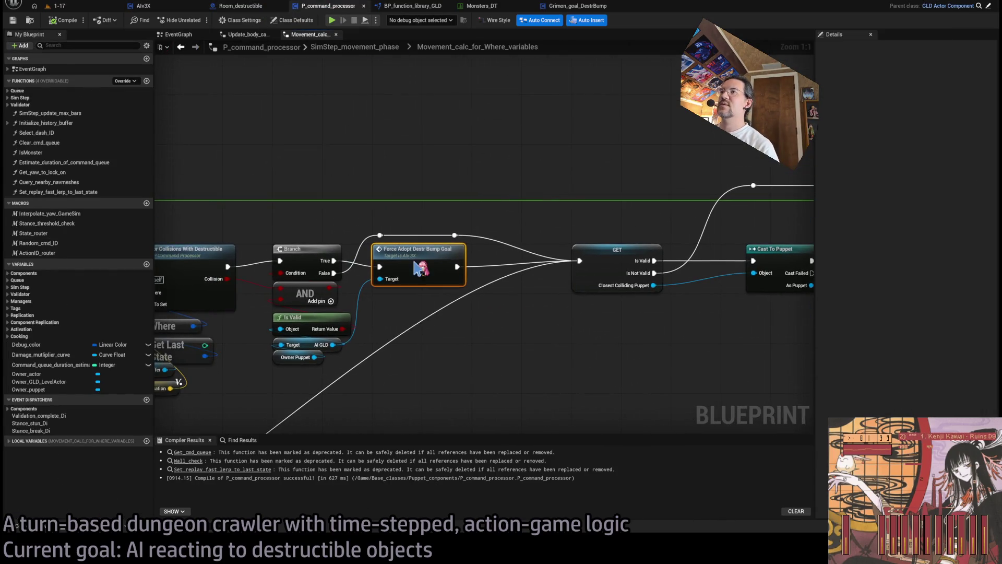
double_click(420, 264)
Add a SET Skip Sensing node, ticked true, to the Force_adopt_DestrBump_goal graph.
scroll(688, 259, "up", 1)
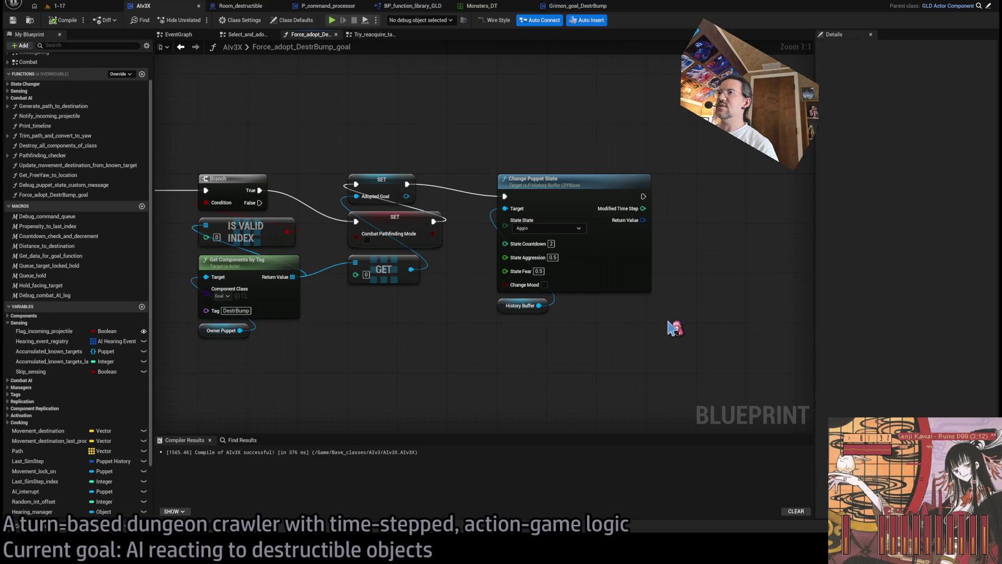
mouse_move(673, 327)
left_mouse_down()
mouse_move(691, 351)
mouse_move(671, 321)
left_mouse_up()
left_click(700, 342)
left_click_drag(530, 337, 397, 321)
left_click(342, 358)
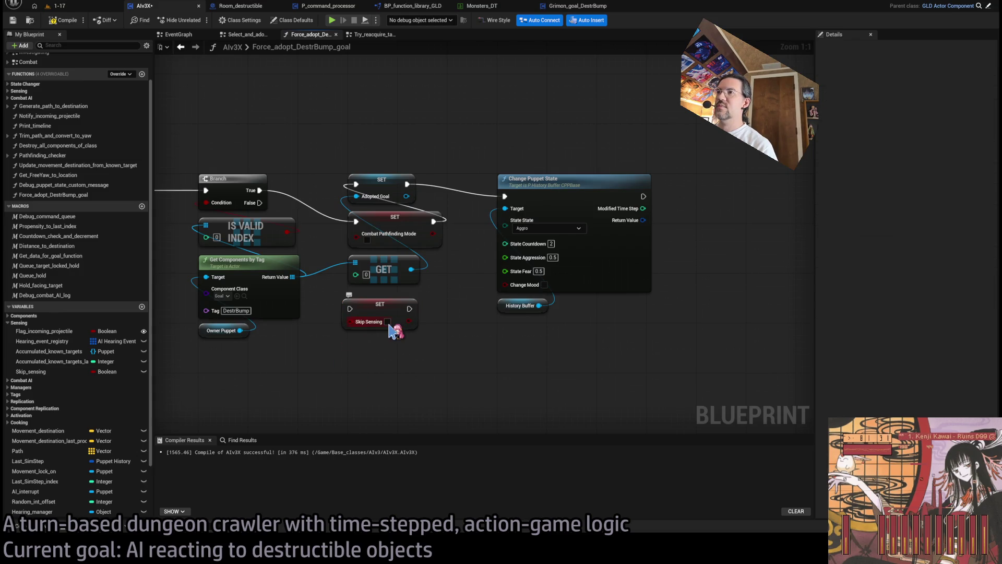
left_click_drag(392, 309, 399, 372)
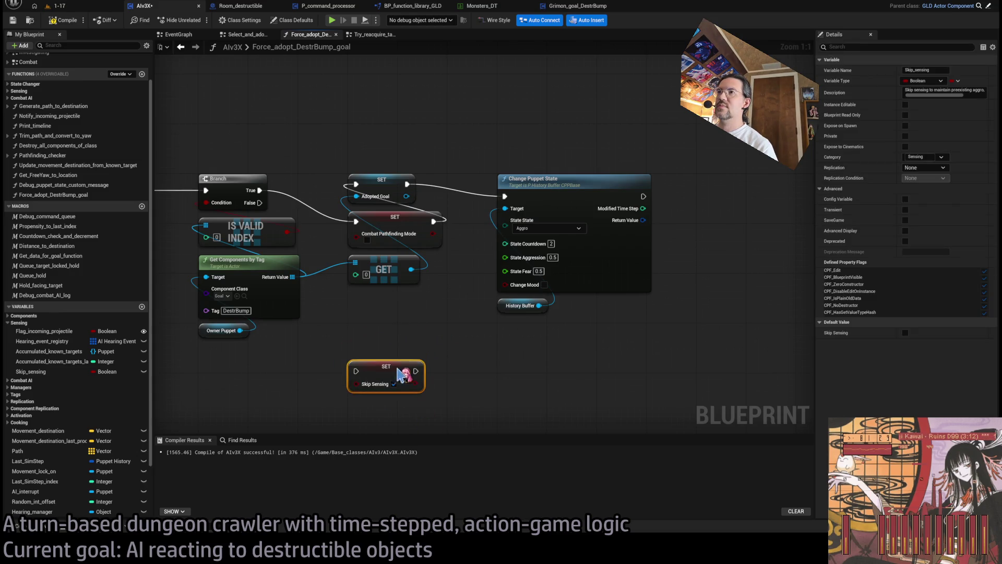
Wire the Skip Sensing setter after SET Adopted Goal, recompile Alv3X, and play-test 1-17.
left_click_drag(395, 229, 400, 323)
left_click_drag(400, 284, 398, 240)
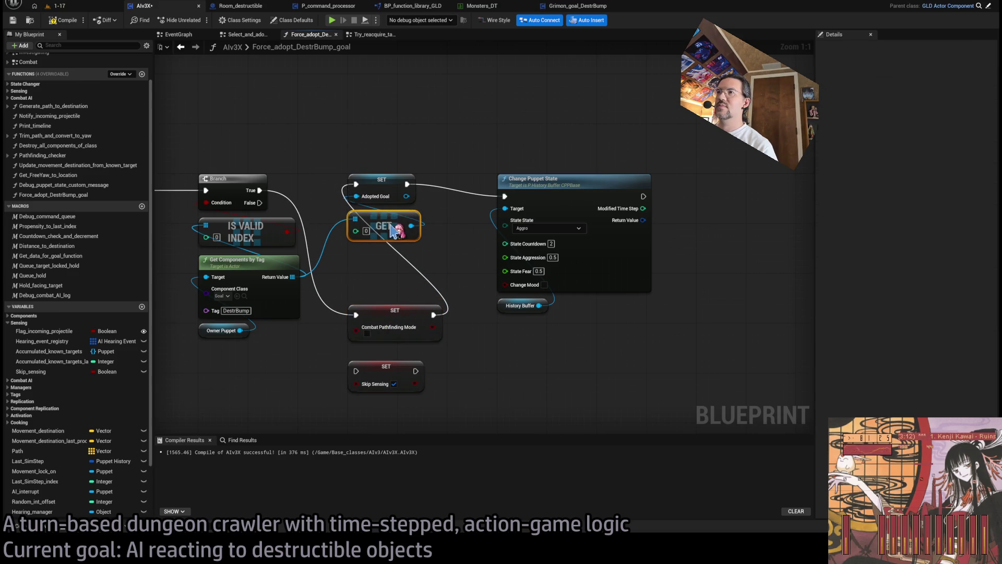
mouse_move(387, 378)
left_mouse_down()
mouse_move(410, 269)
mouse_move(385, 288)
mouse_move(380, 267)
left_mouse_up()
left_click(385, 224)
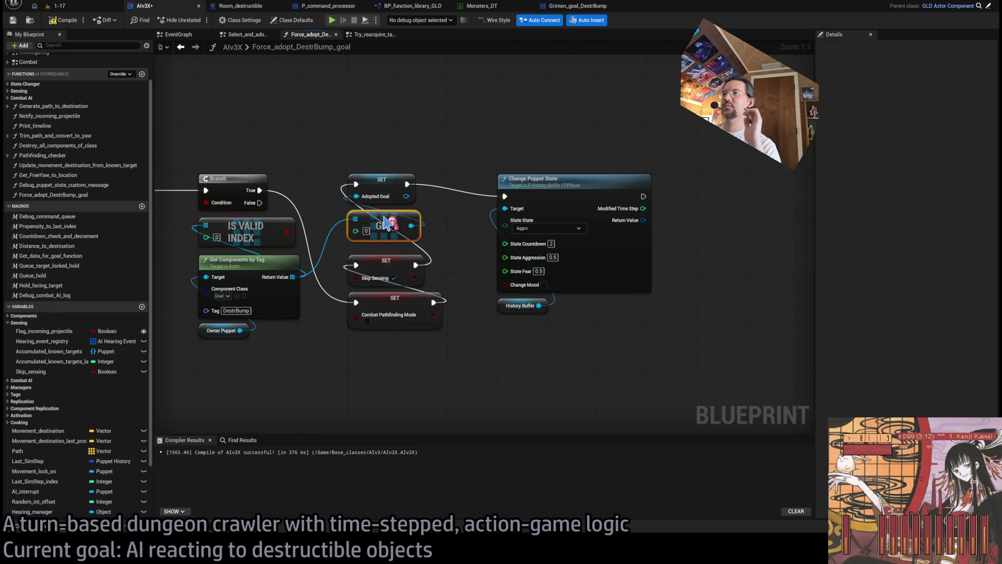
left_click(445, 247)
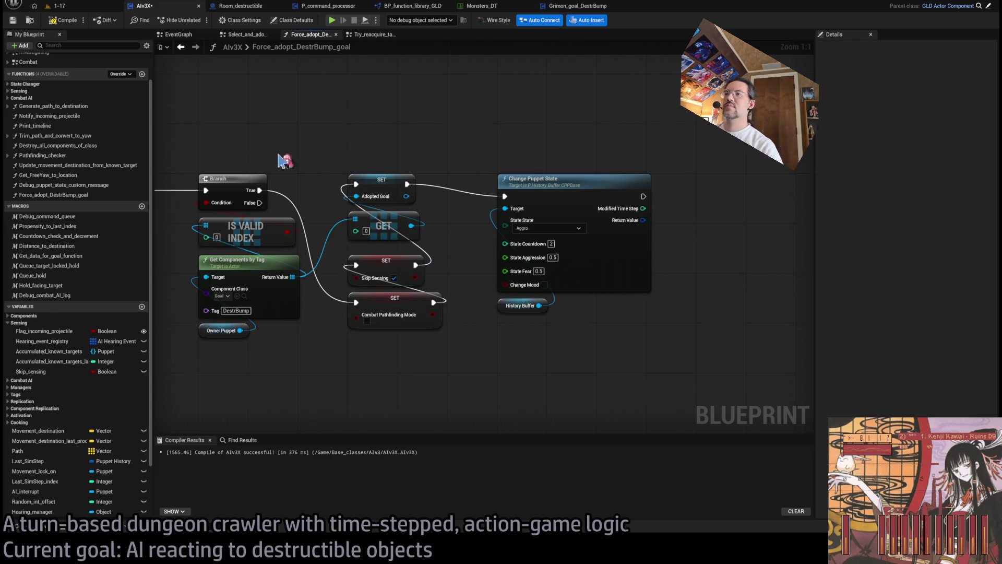
left_click(64, 20)
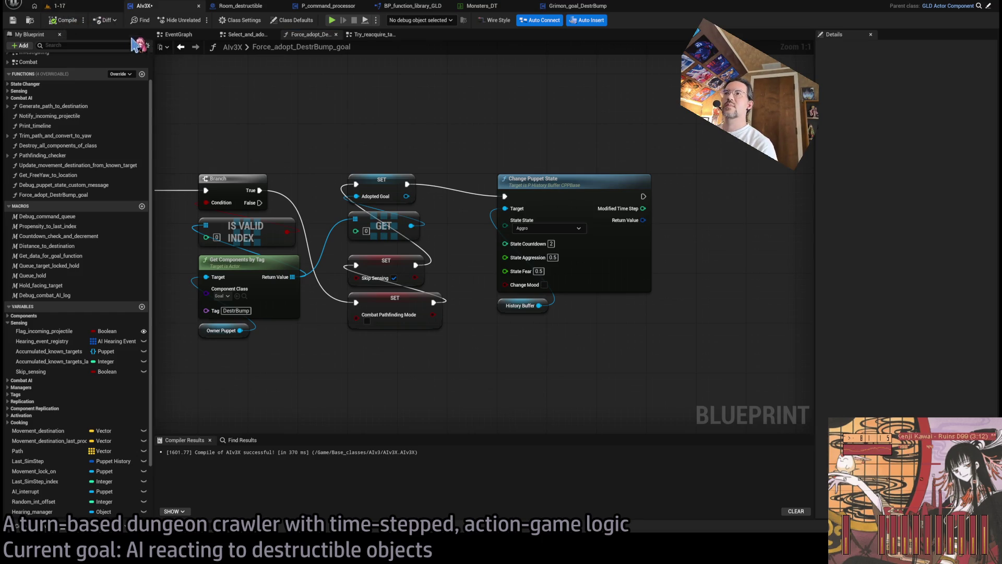
left_click(79, 7)
key("alt+p")
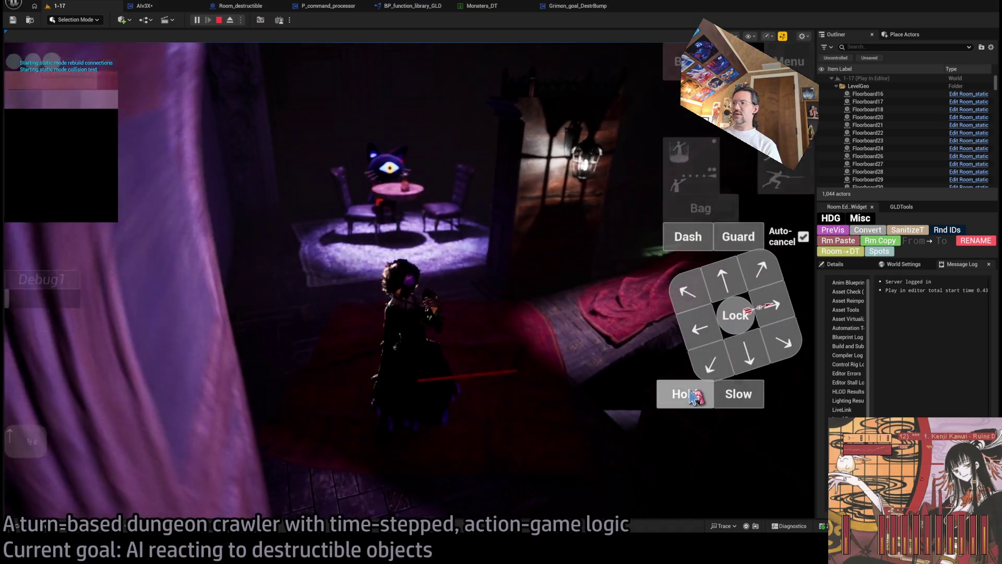
Watch the grimon investigate in play, then stop and return to Force_adopt_DestrBump_goal.
left_click(690, 395)
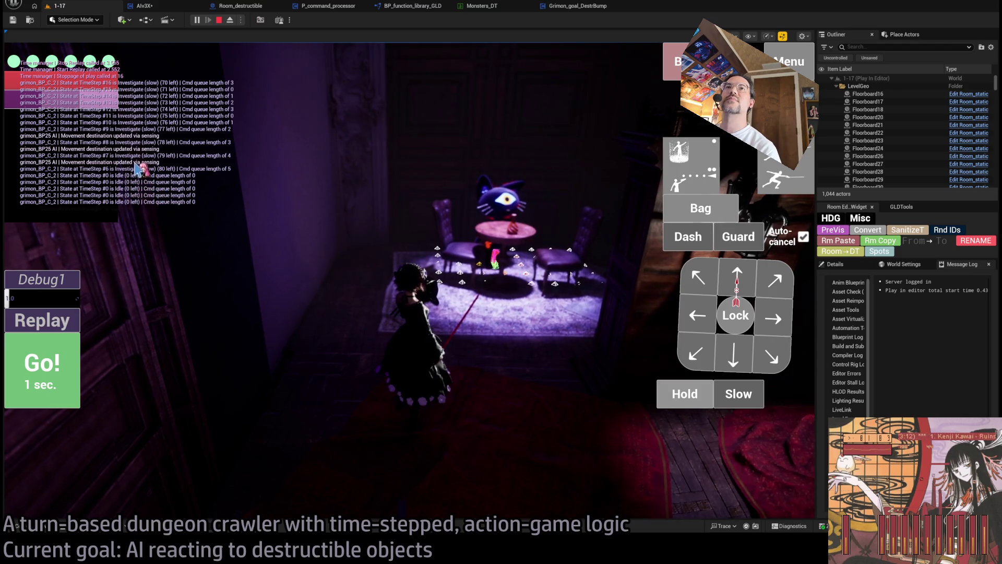
left_click(218, 21)
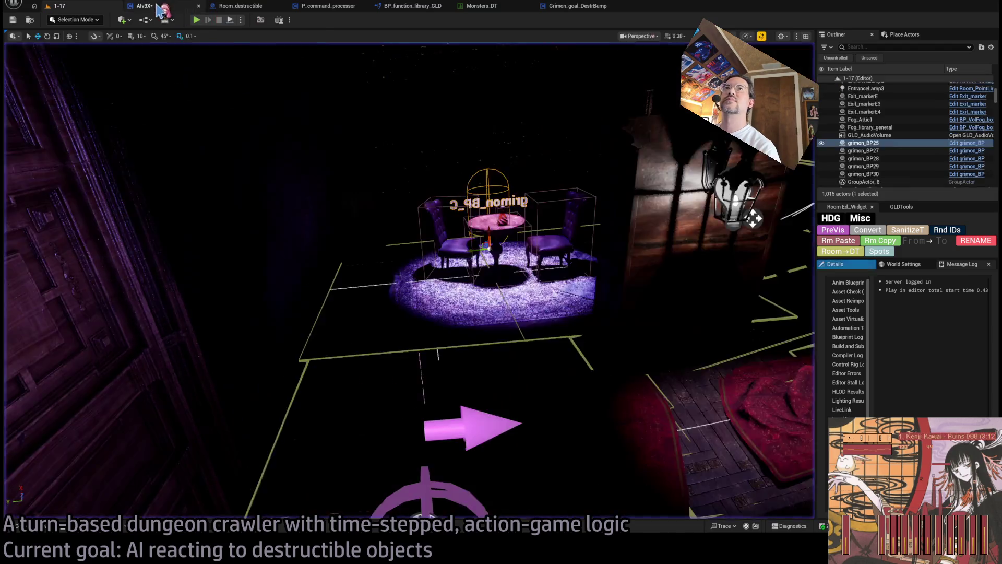
scroll(428, 166, "up", 2)
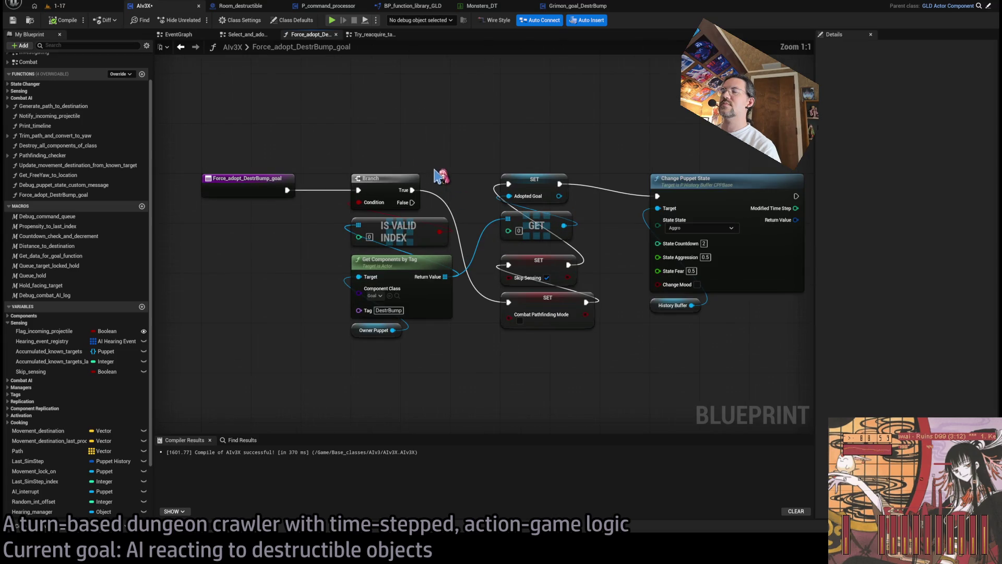
Breakpoint the GET Skip Sensing check in Try_reacquire_target and replay level 1-17.
left_click(193, 34)
left_click(246, 35)
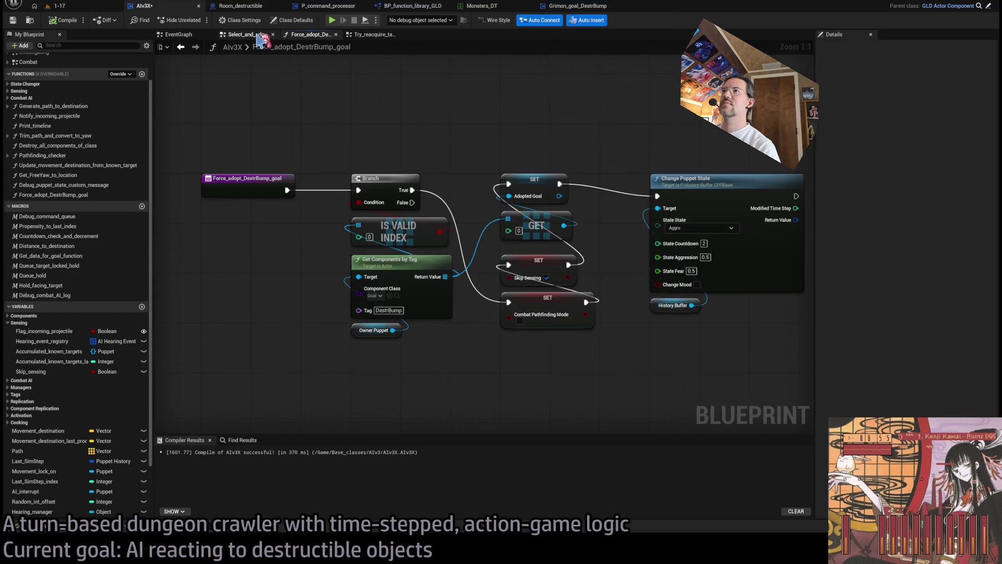
left_click(309, 35)
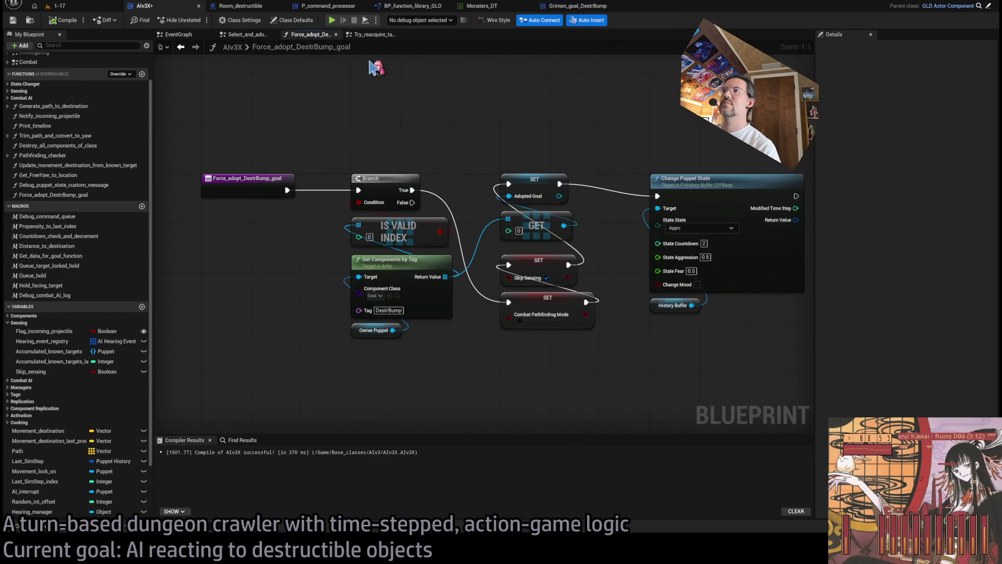
left_click(376, 34)
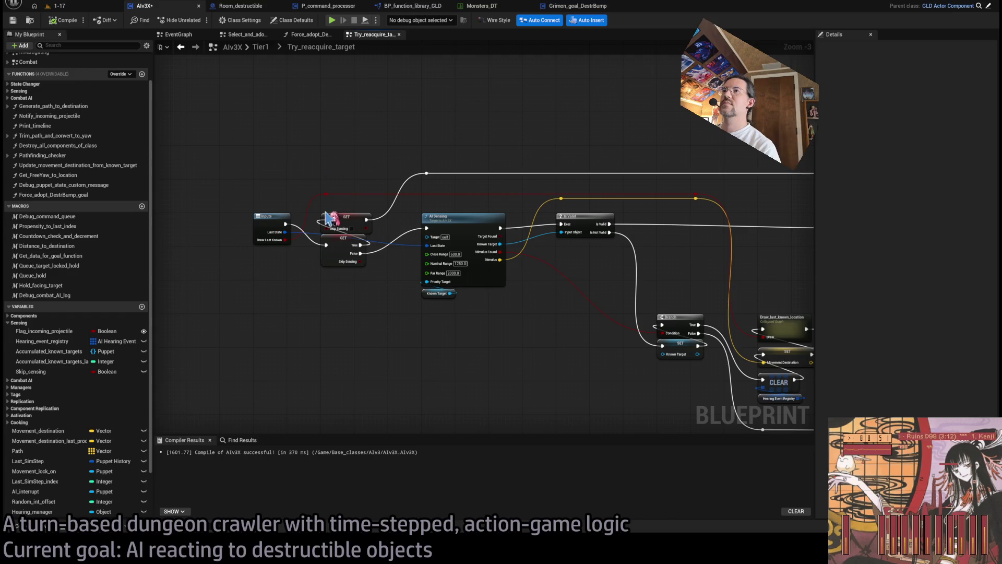
scroll(311, 287, "up", 3)
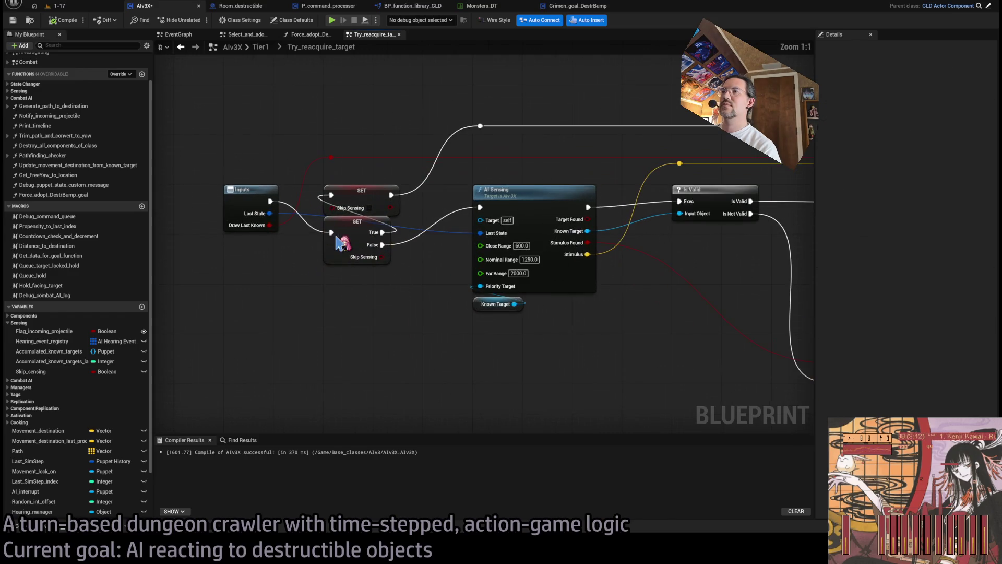
left_click(332, 245)
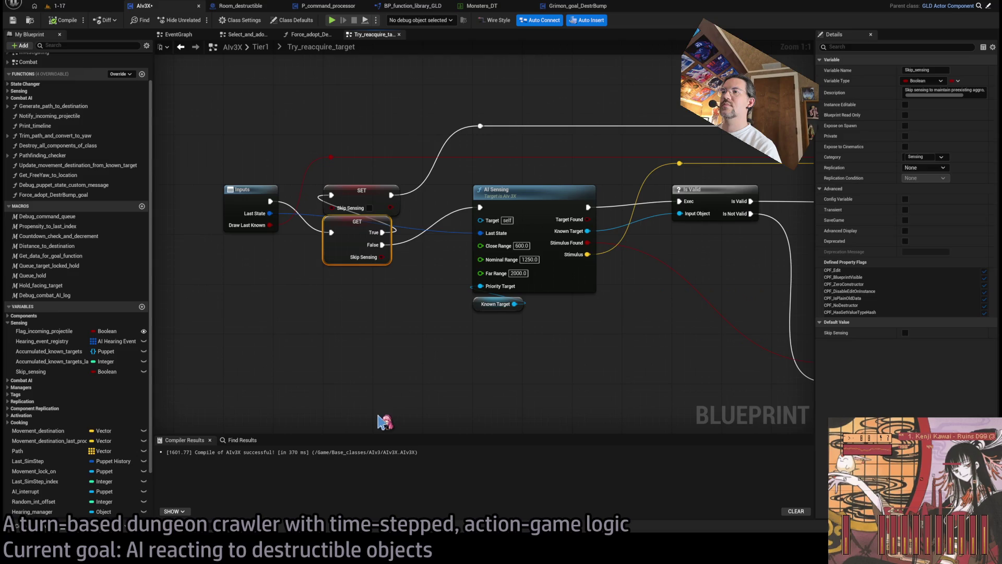
left_click(78, 8)
left_click(198, 21)
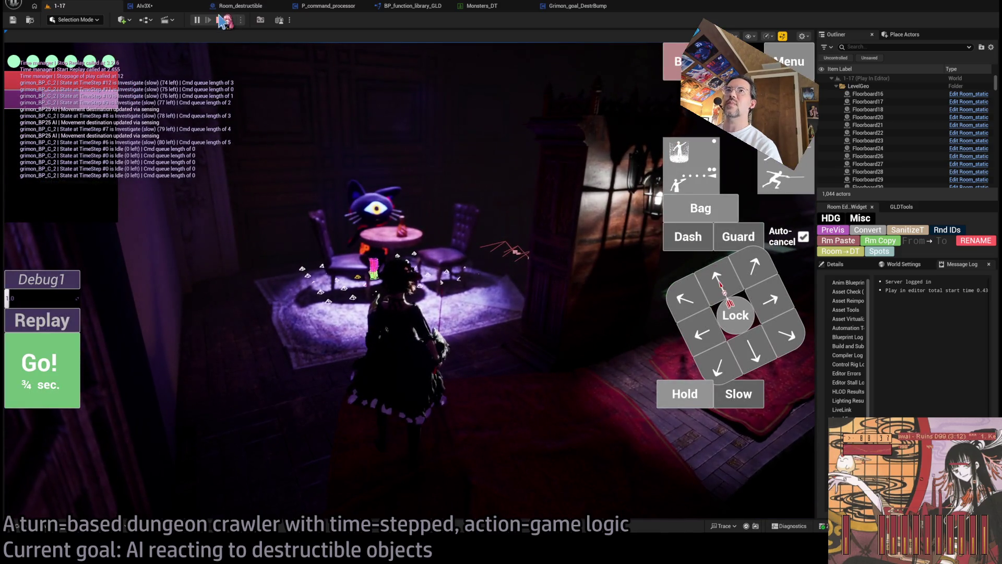
Stop the play-test and review AIv3X's Try_reacquire_target, Force_adopt_DestrBump_goal and EventGraph graphs.
left_click(220, 20)
left_click(365, 253)
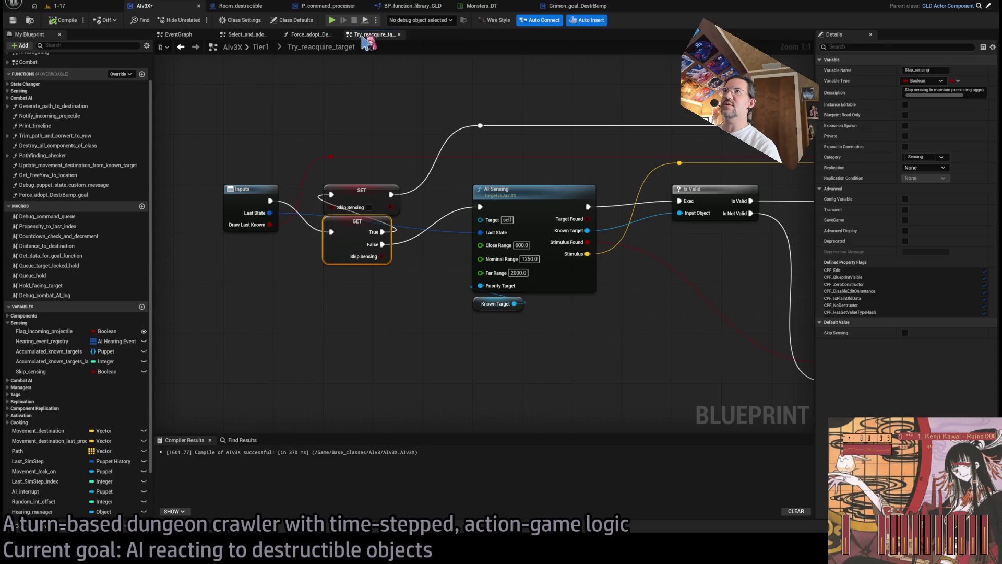
left_click(324, 35)
left_click(368, 35)
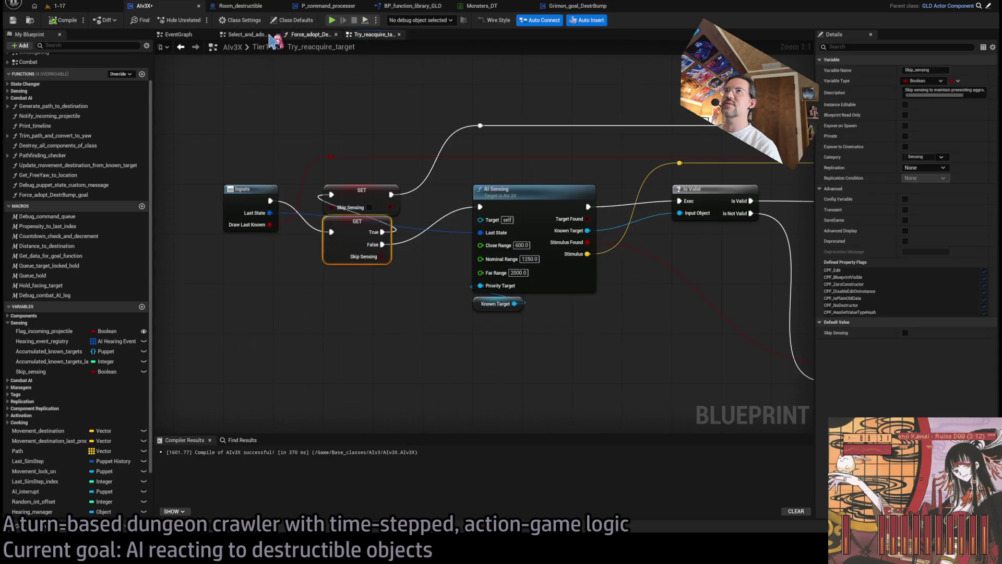
left_click(365, 35)
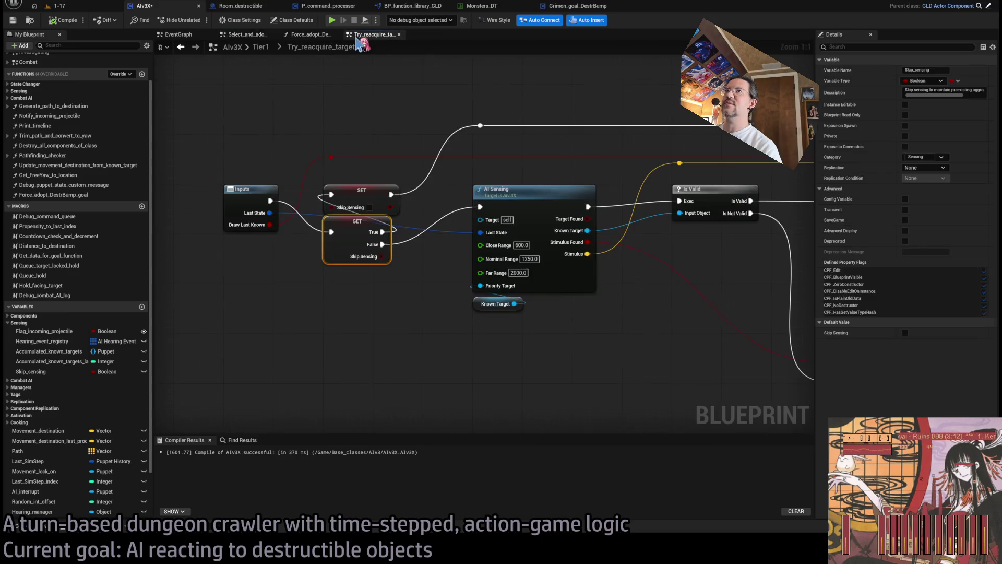
left_click(177, 35)
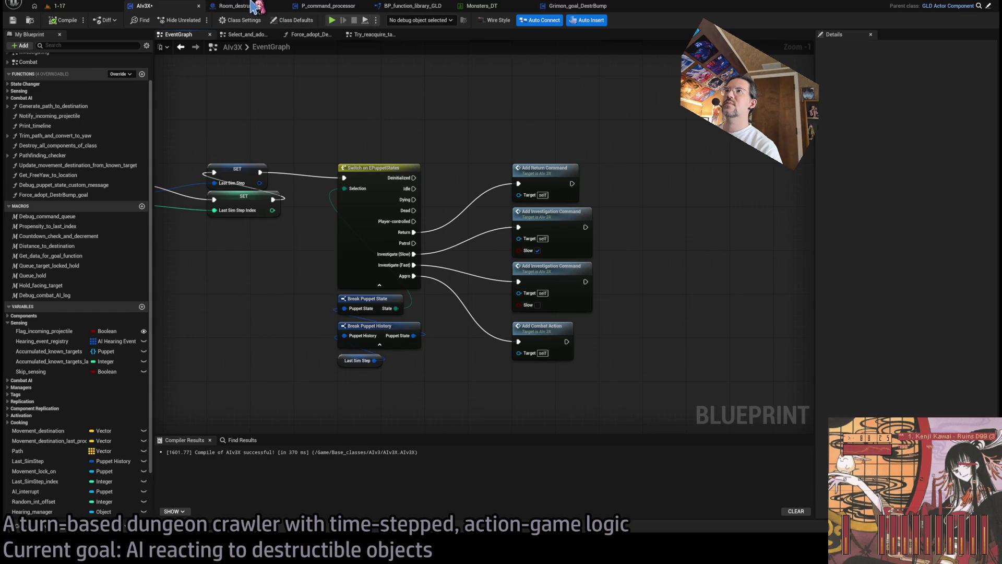
Check P_command_processor's call to Force Adopt Destr Bump Goal, then return to the 1-17 level.
left_click(254, 6)
left_click(331, 9)
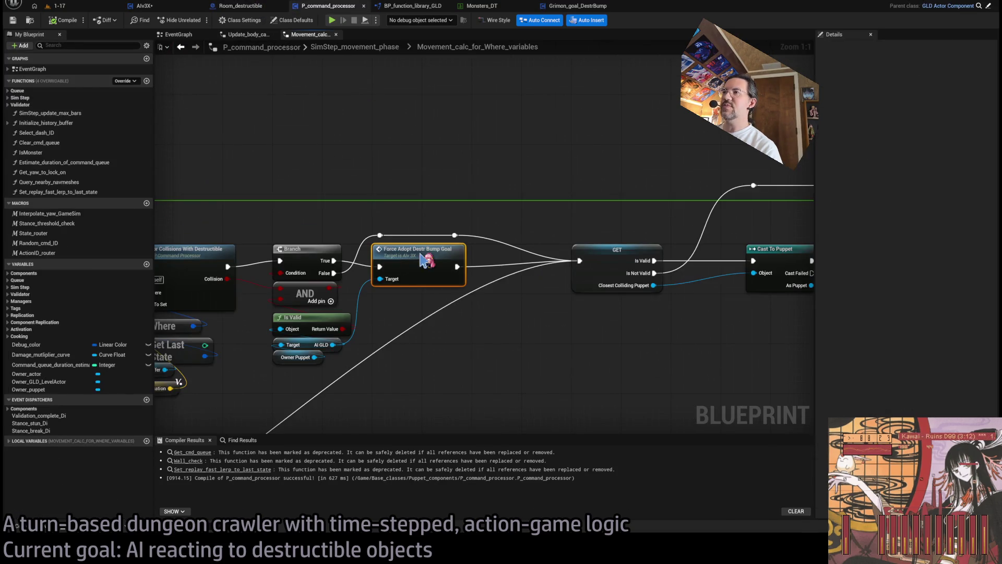
left_click(58, 6)
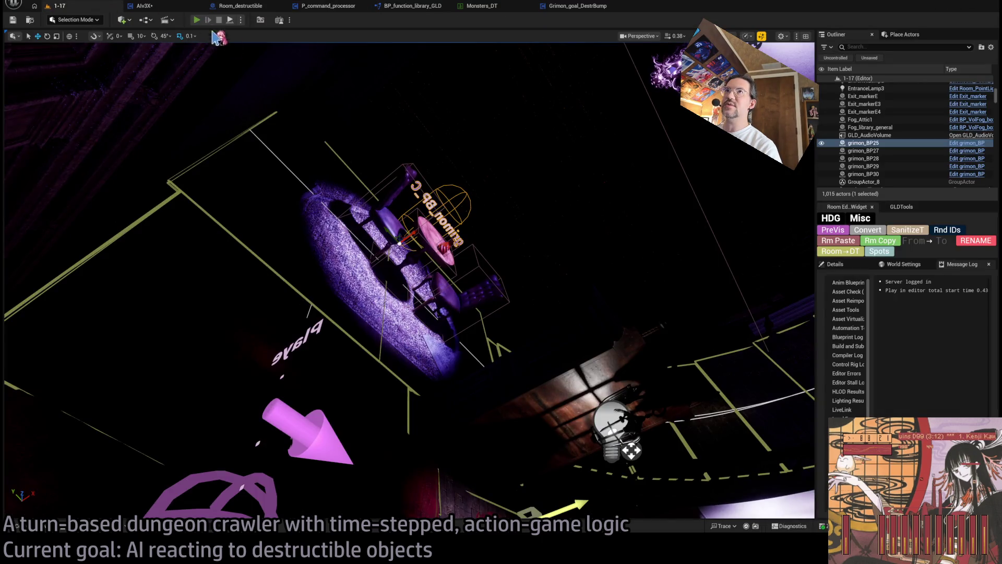
Play until the Force Adopt Destr Bump Goal breakpoint hits, step in and out, then stop.
left_click(197, 19)
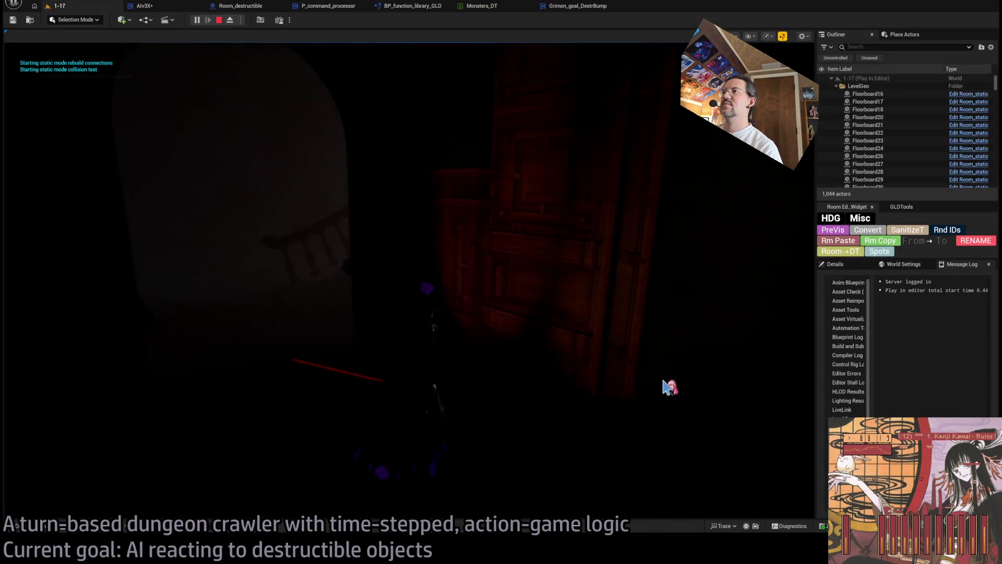
left_click(78, 381)
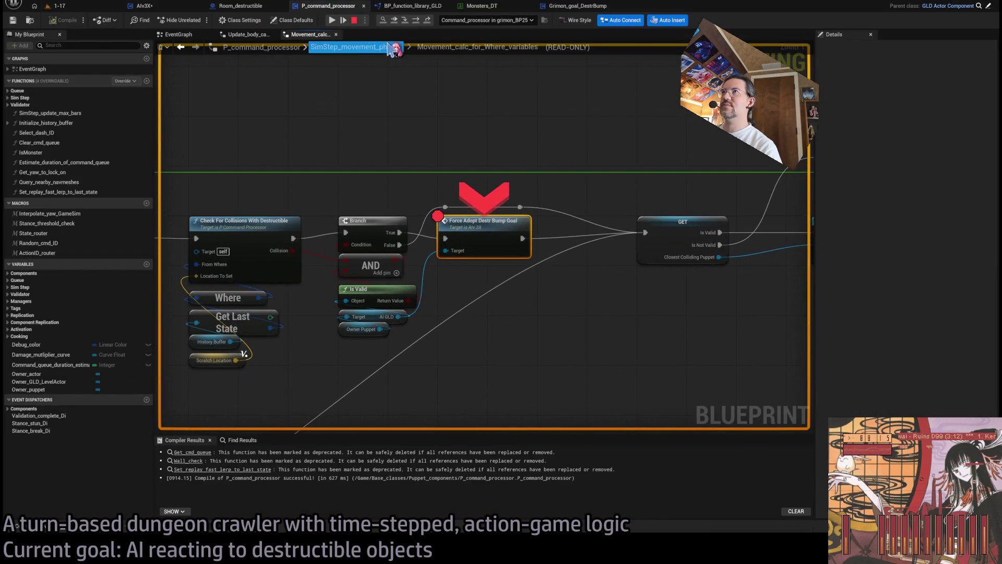
left_click(405, 20)
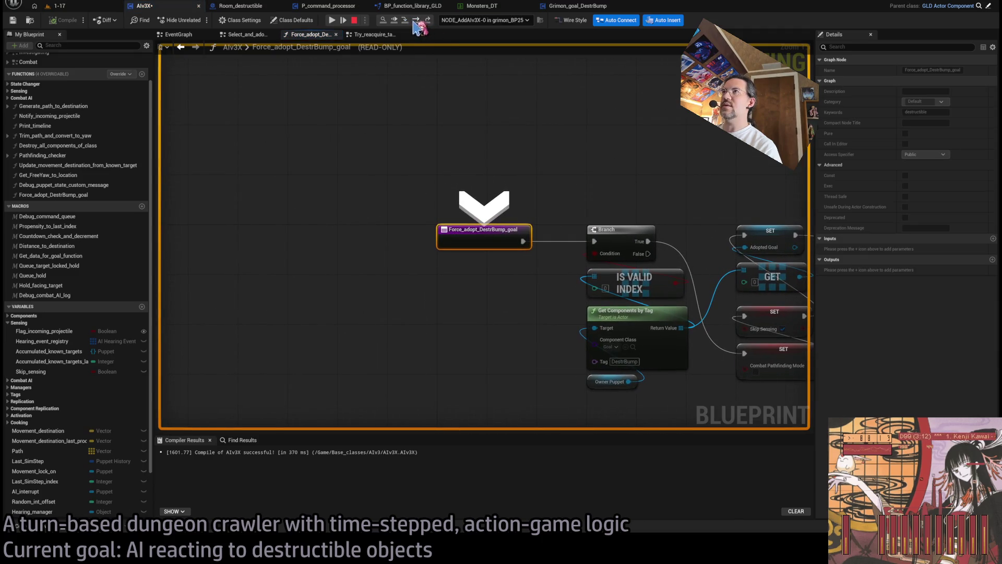
left_click(417, 21)
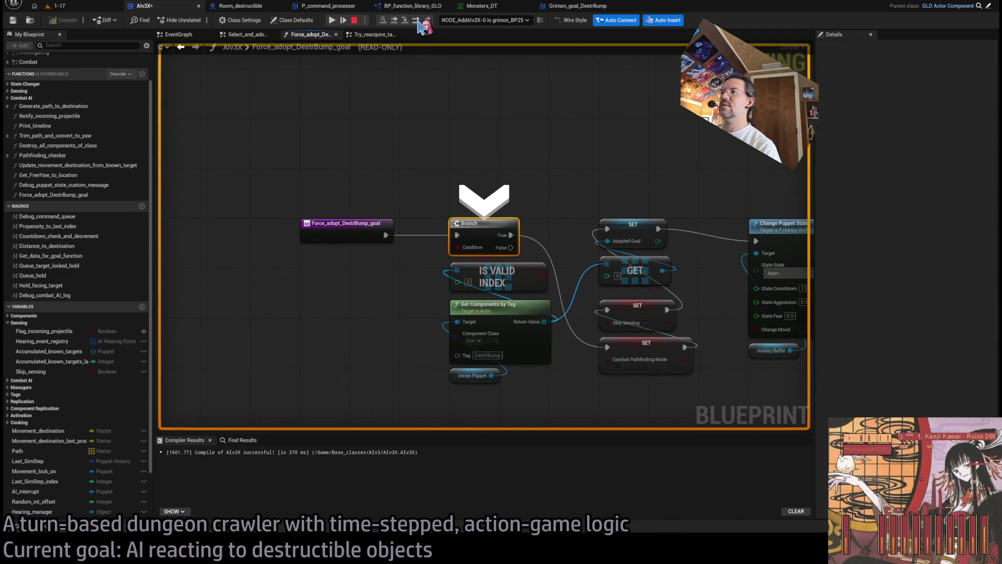
left_click(417, 20)
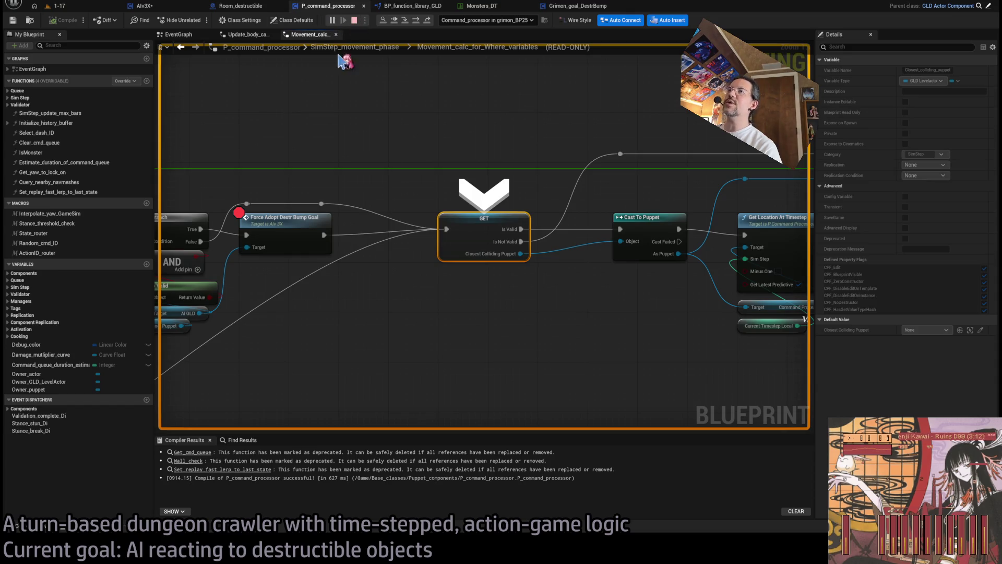
left_click(353, 20)
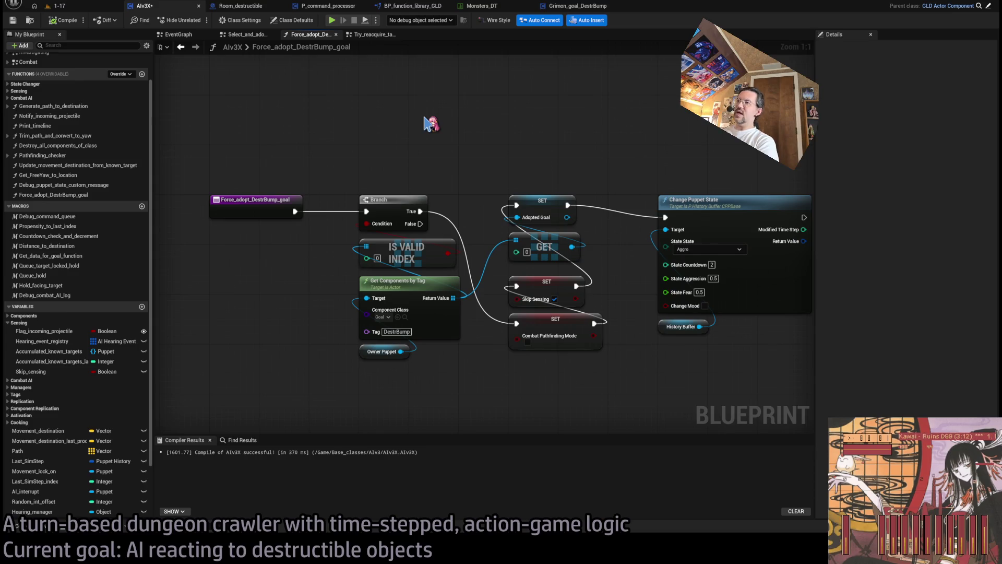
Glance at the command processor blueprint, then go back to the Force_adopt_DestrBump_goal graph.
key("ctrl+Tab")
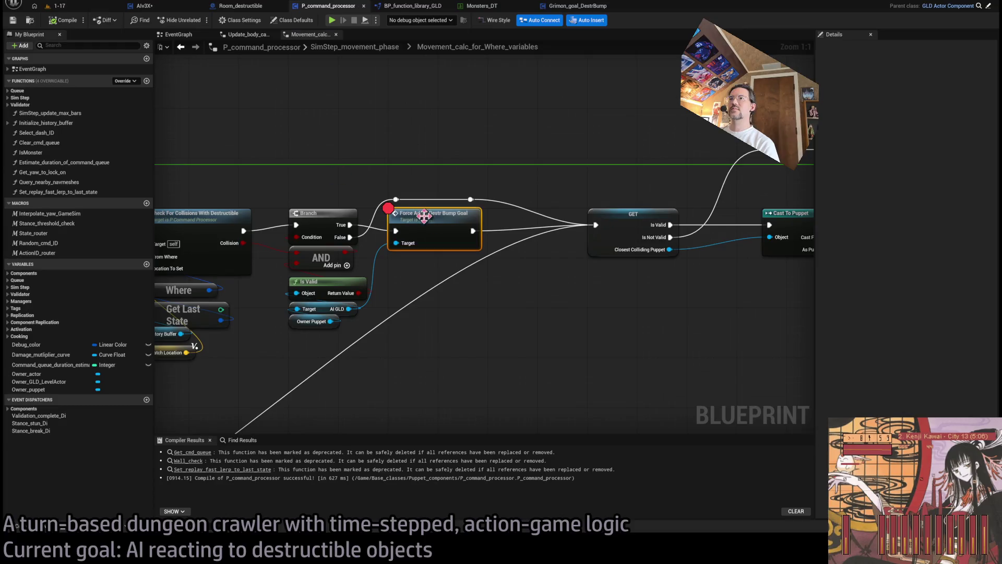
left_click(402, 148)
scroll(401, 149, "down", 2)
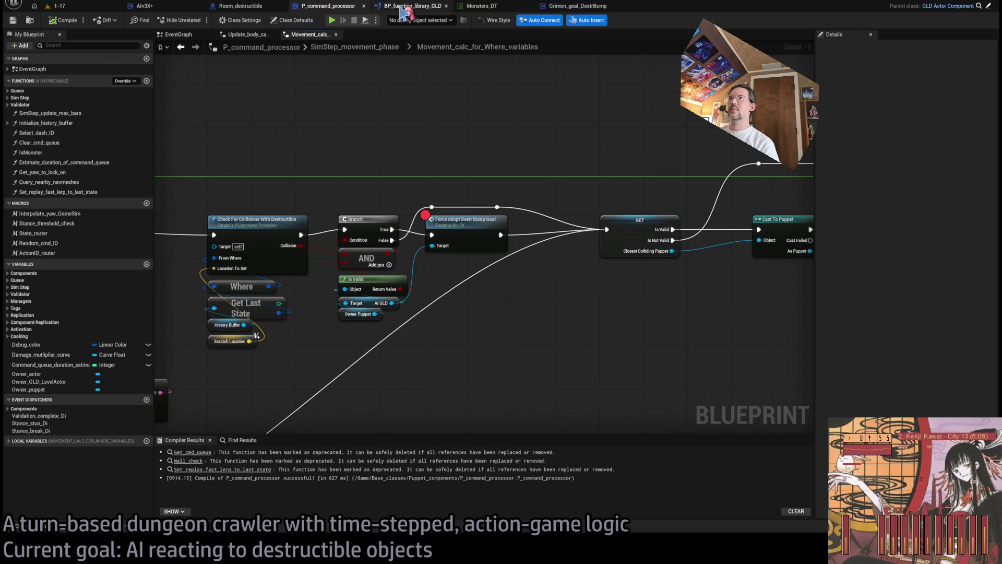
left_click(171, 7)
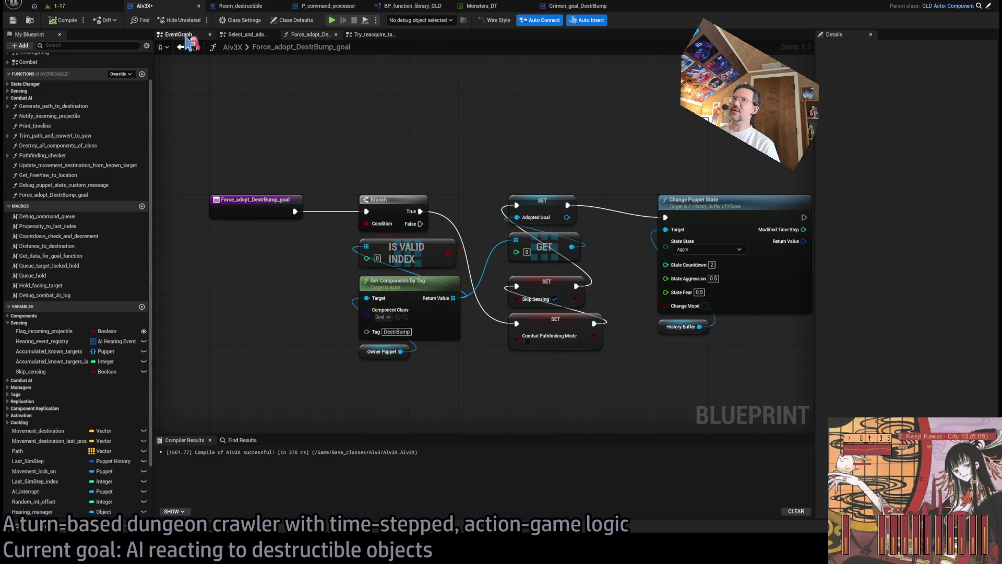
In AIv3X's EventGraph, paste a Spawn And Manage Goals call wired after SET Random Int Offset.
left_click(180, 34)
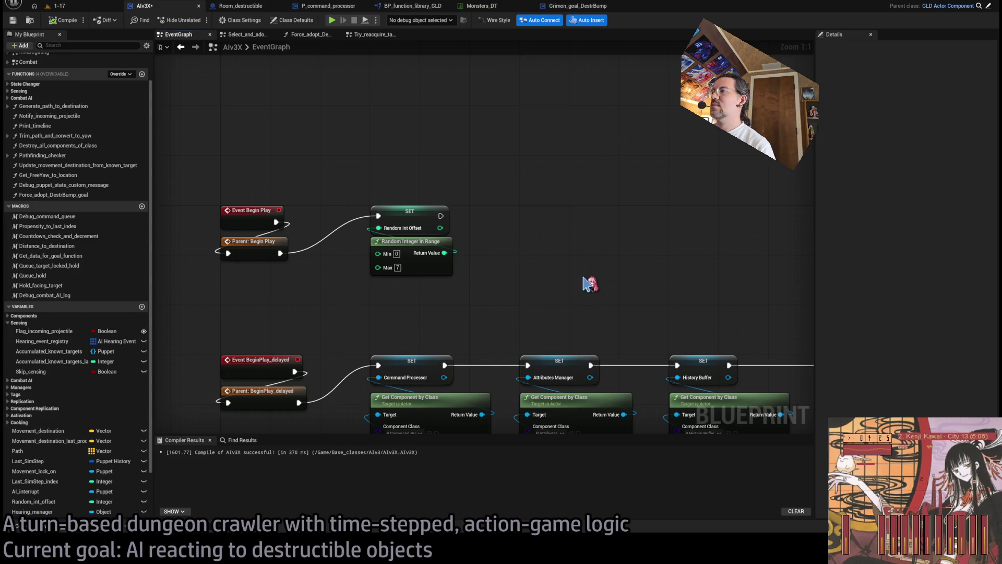
key("ctrl+v")
left_click_drag(593, 279, 566, 228)
left_click_drag(442, 215, 526, 229)
left_click(642, 202)
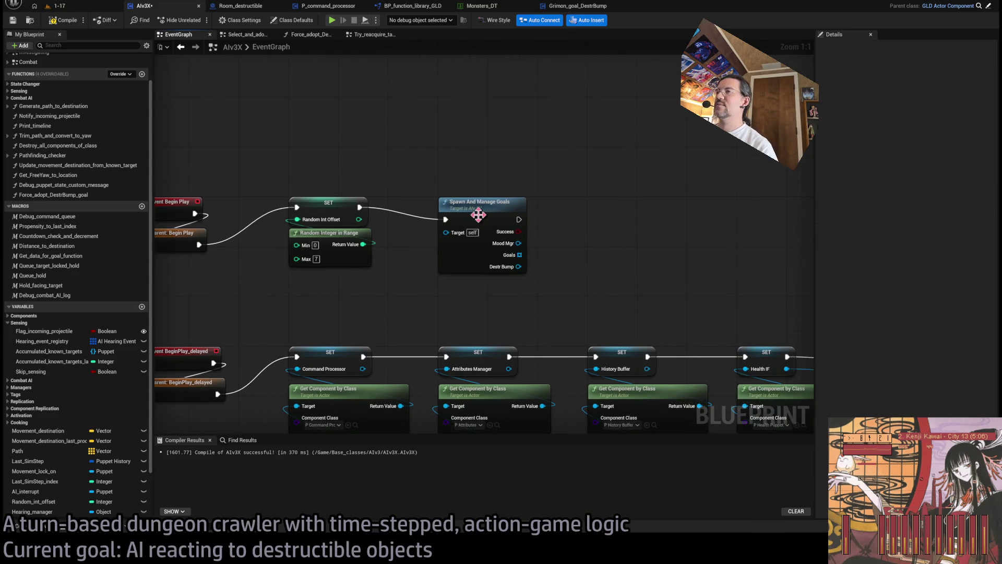
Inspect the Spawn_and_manage_goals function's Spawn Goal Component nodes, then return to 1-17.
double_click(478, 215)
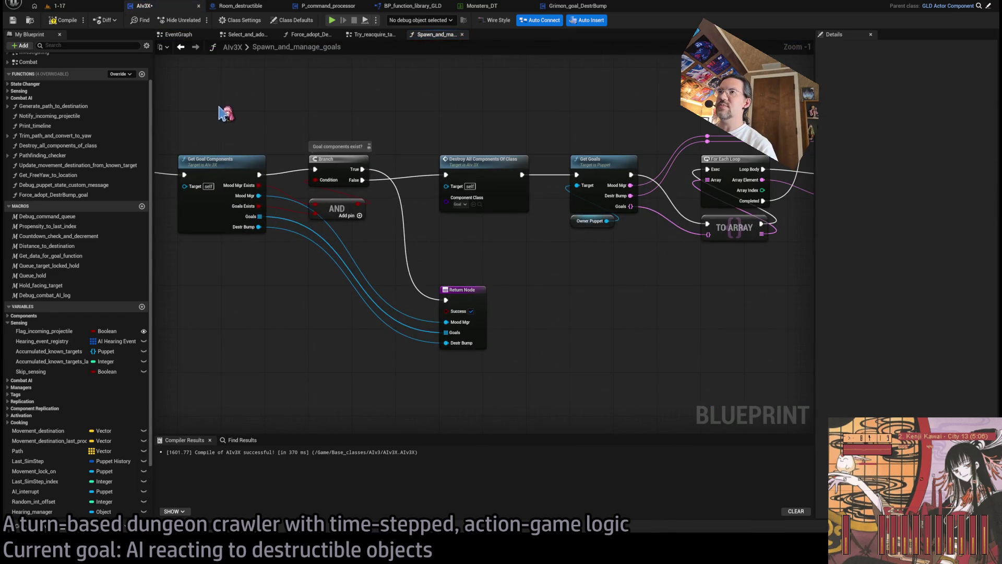
mouse_move(412, 282)
left_mouse_down()
mouse_move(460, 157)
mouse_move(365, 235)
mouse_move(239, 276)
mouse_move(374, 318)
left_mouse_up()
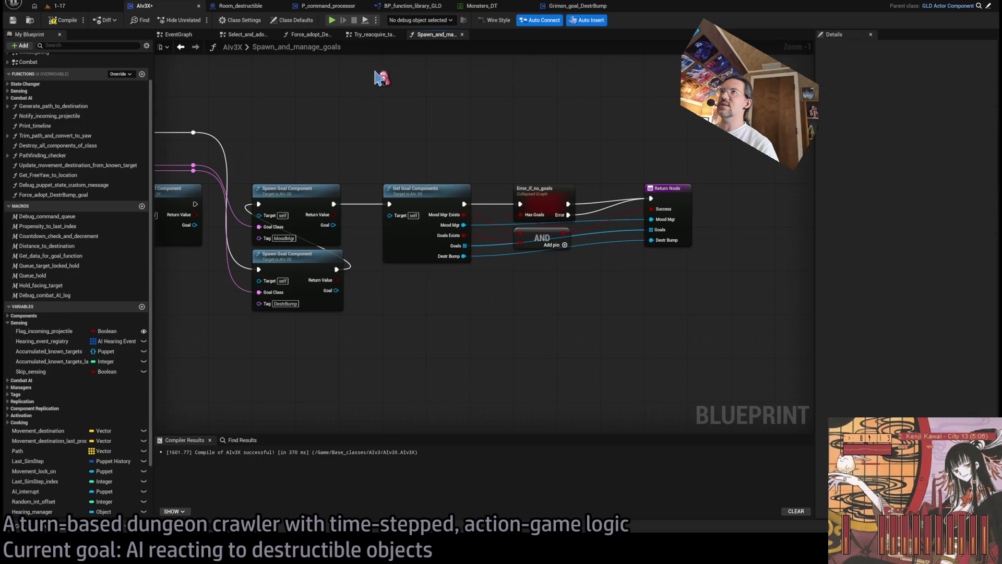
left_click(462, 35)
left_click(90, 8)
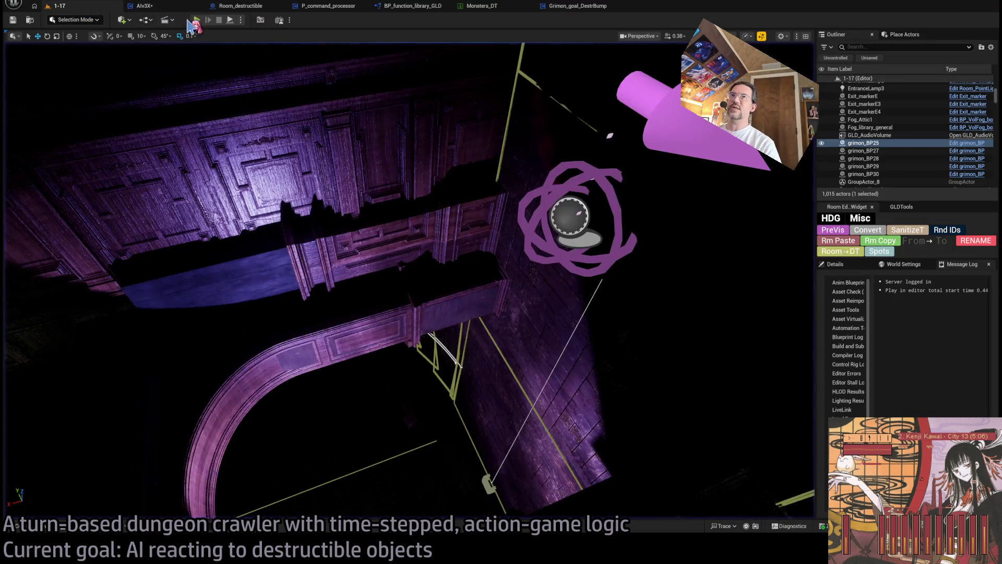
Run a brief 1-17 play-test, free the mouse with Shift+F1, and stop the session.
key("alt+p")
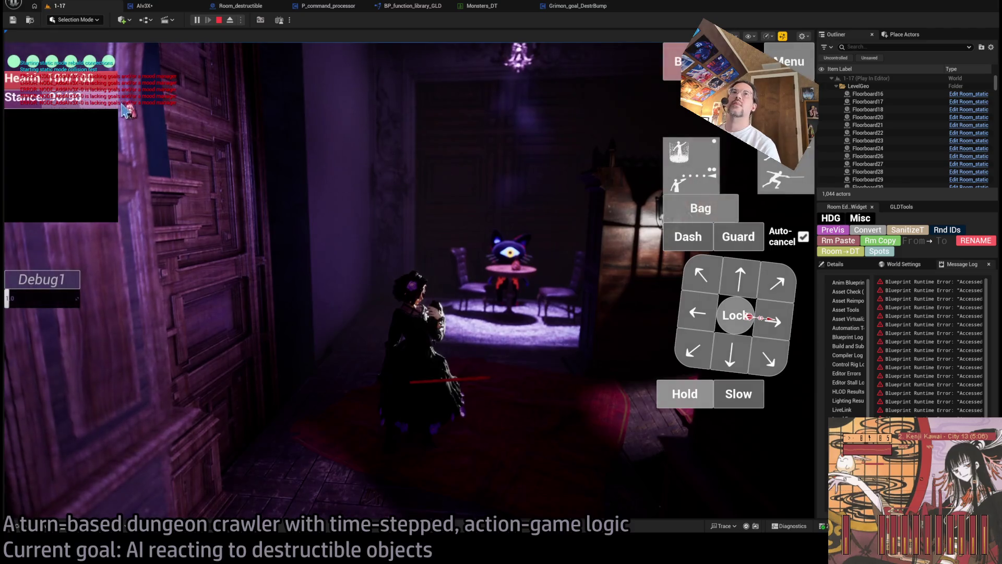
left_click(242, 190)
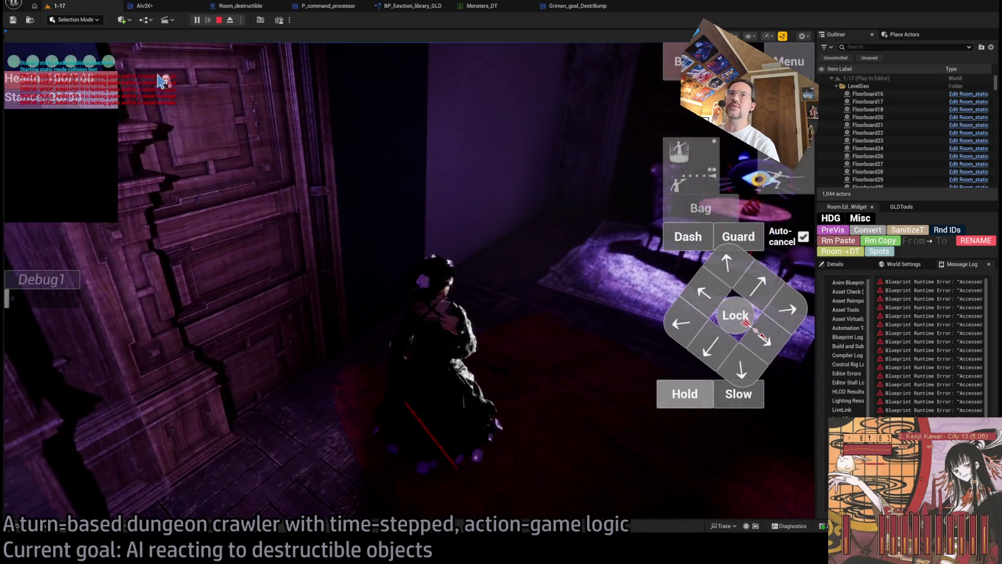
key("shift+F1")
left_click(219, 20)
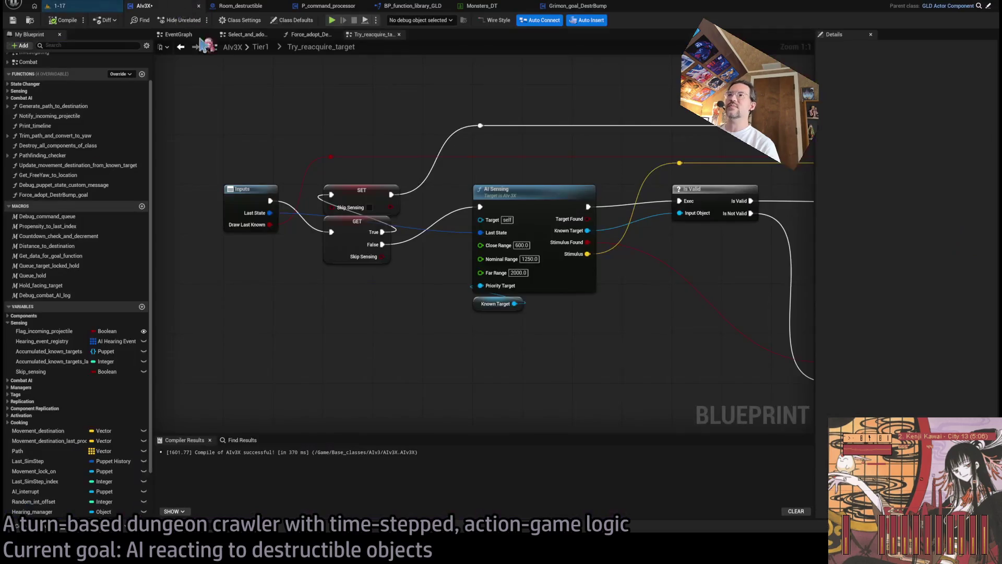
Browse the Room_destructible, function library, command processor and Grimon_goal_DestrBump event graphs.
left_click(251, 6)
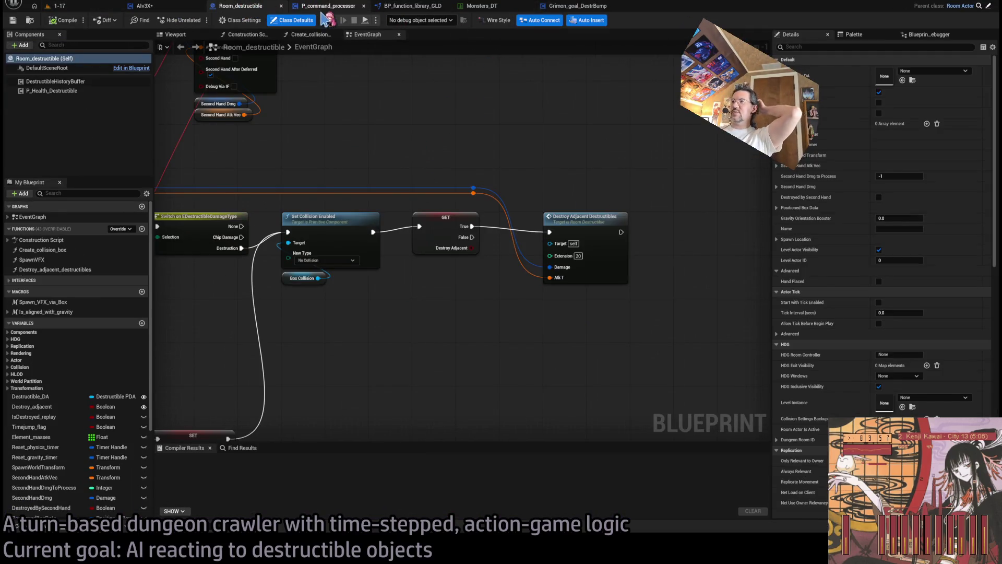
scroll(368, 157, "down", 5)
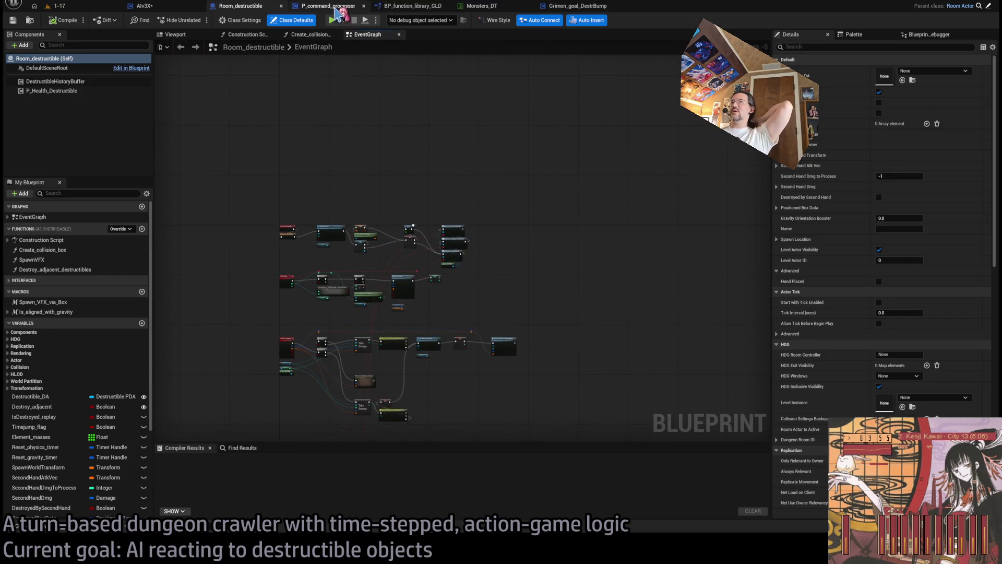
left_click(403, 6)
left_click(368, 7)
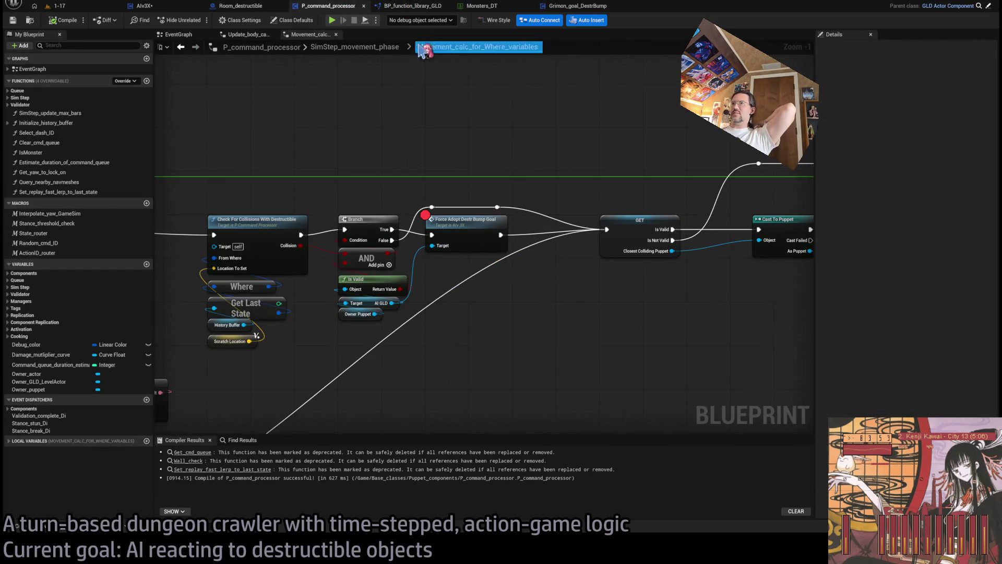
left_click(413, 7)
left_click(575, 6)
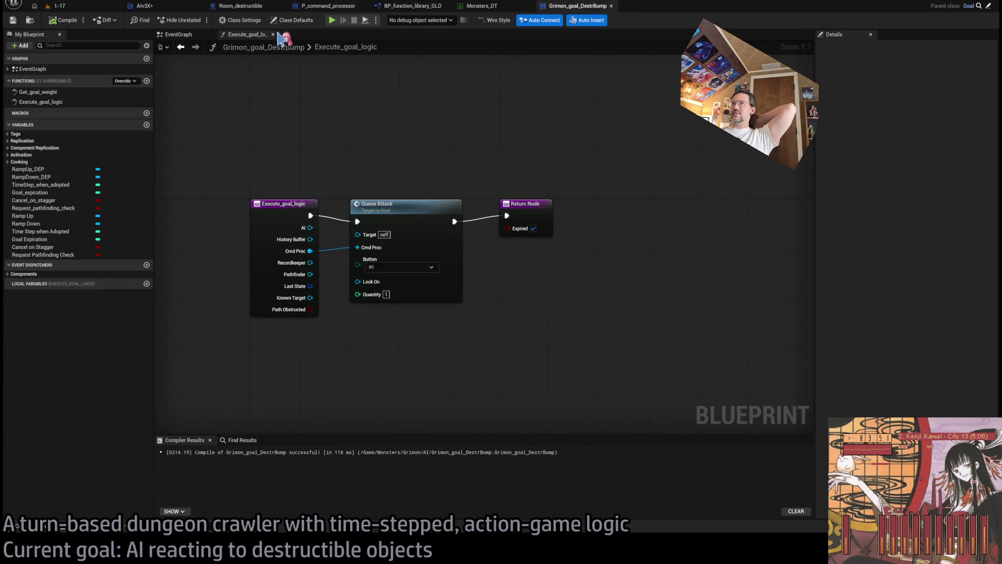
left_click(179, 35)
In AIv3X's EventGraph, run Spawn And Manage Goals after Bind Event to Stance Break and compile.
left_click(275, 36)
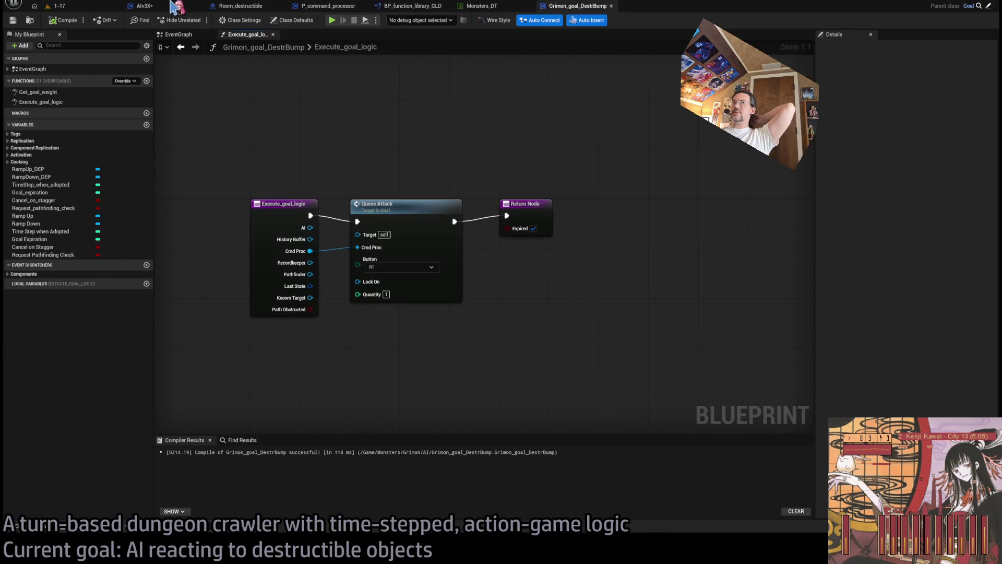
left_click(167, 7)
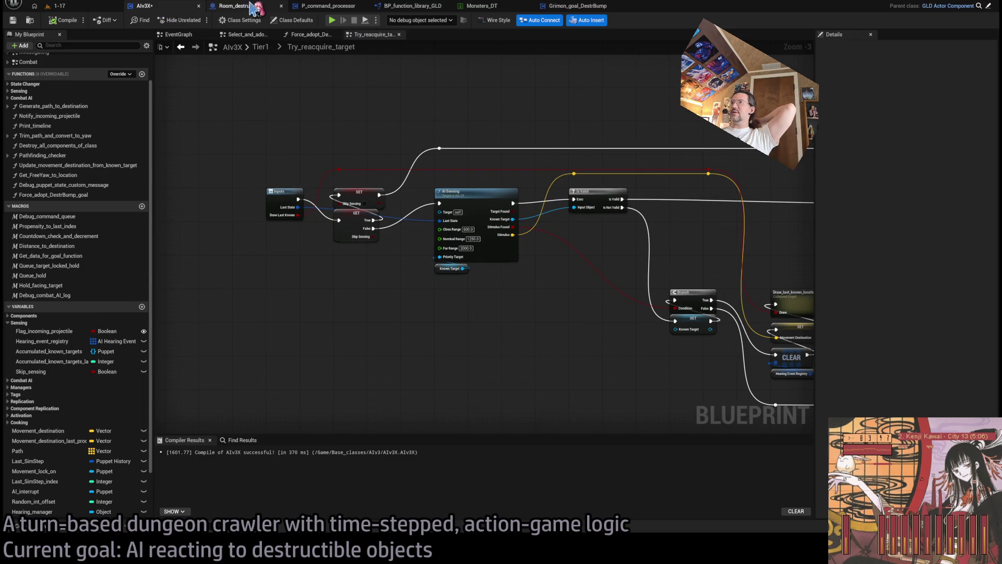
scroll(360, 180, "down", 1)
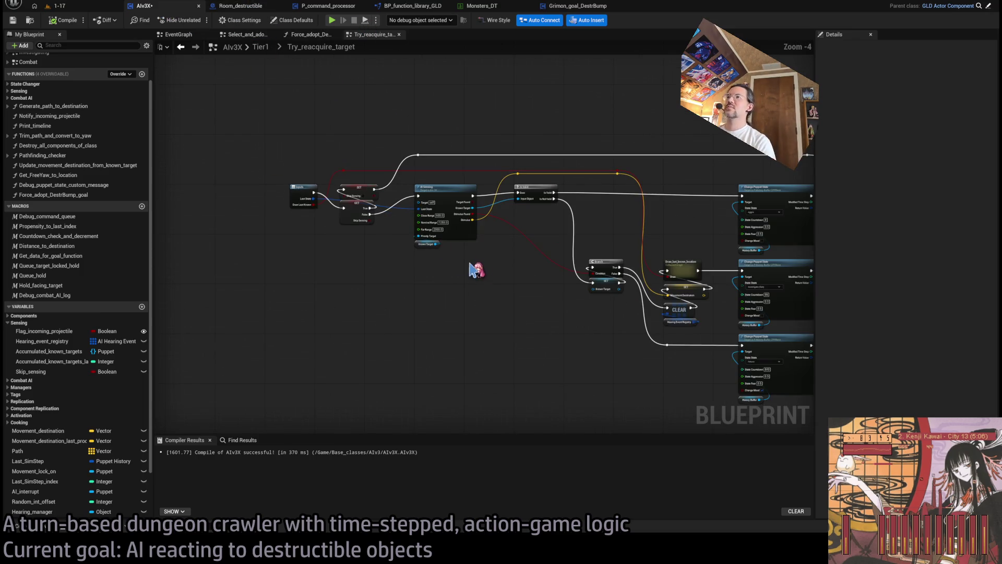
left_click(177, 34)
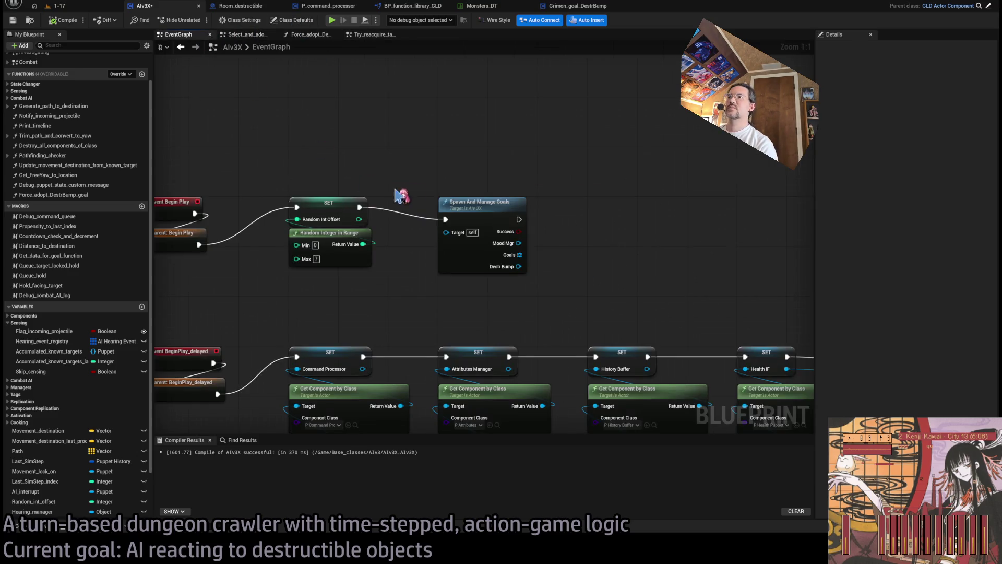
mouse_move(694, 194)
left_mouse_down()
mouse_move(726, 215)
mouse_move(684, 301)
mouse_move(654, 281)
left_mouse_up()
left_click_drag(560, 293, 632, 299)
left_click(606, 250)
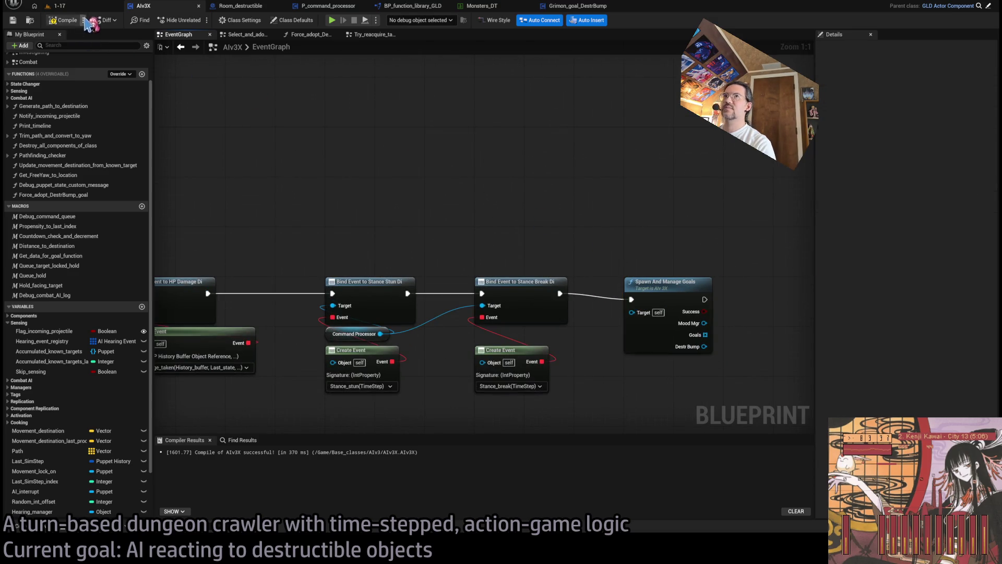
left_click(81, 8)
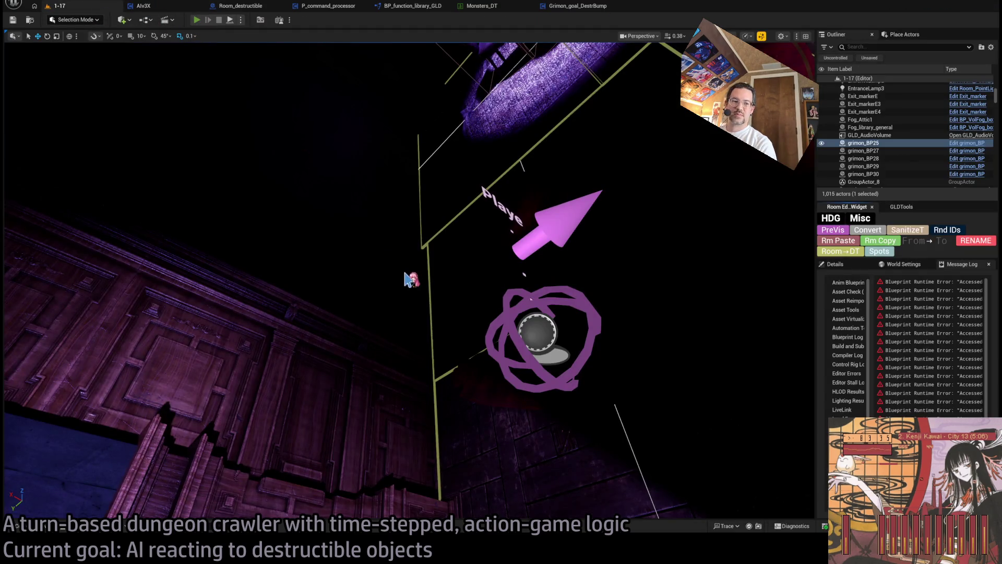
Play to the breakpoint, step through Force_adopt_DestrBump_goal to SET Skip Sensing, and resume.
key("alt+p")
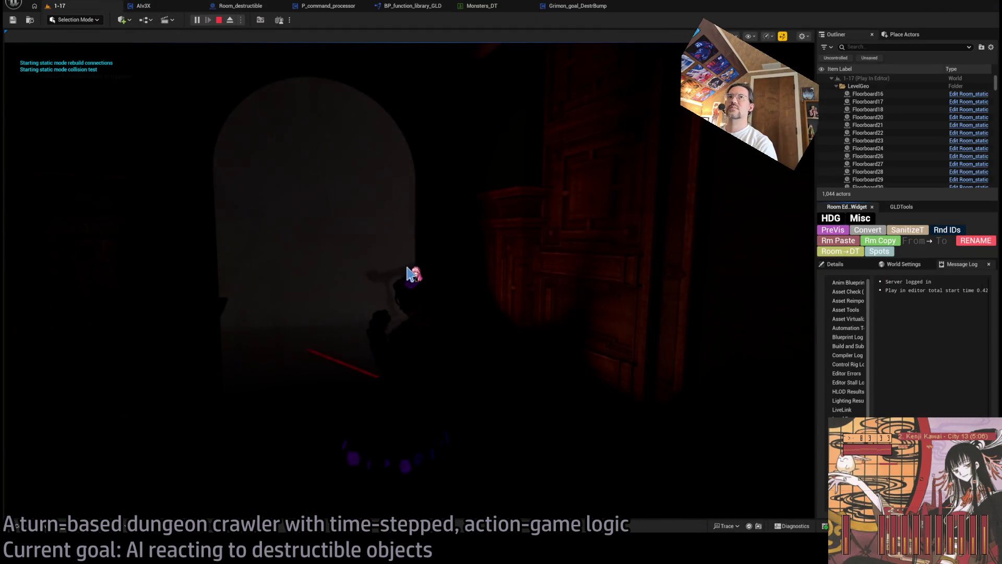
left_click(61, 385)
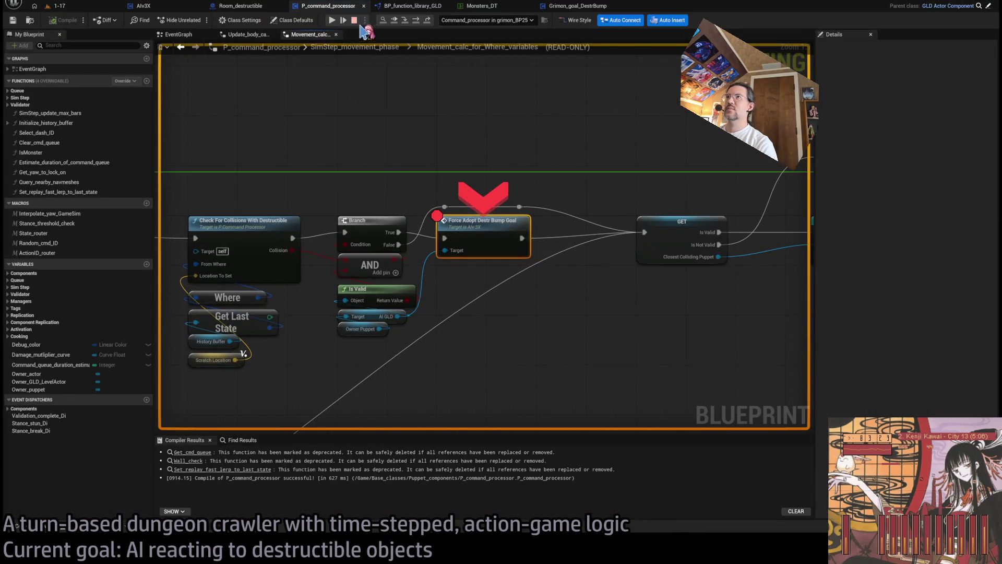
left_click(405, 20)
left_click(416, 21)
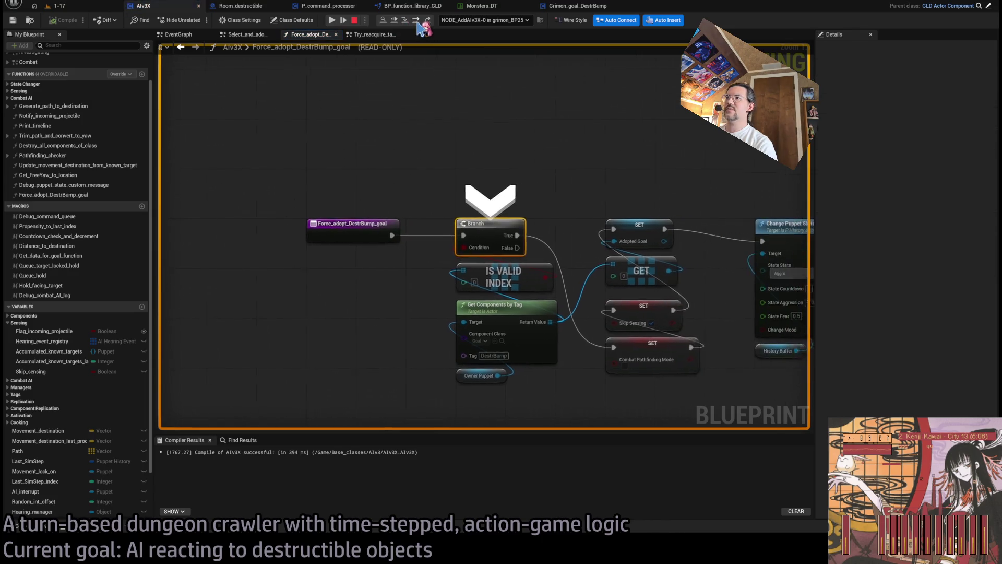
left_click(416, 21)
left_click(416, 21)
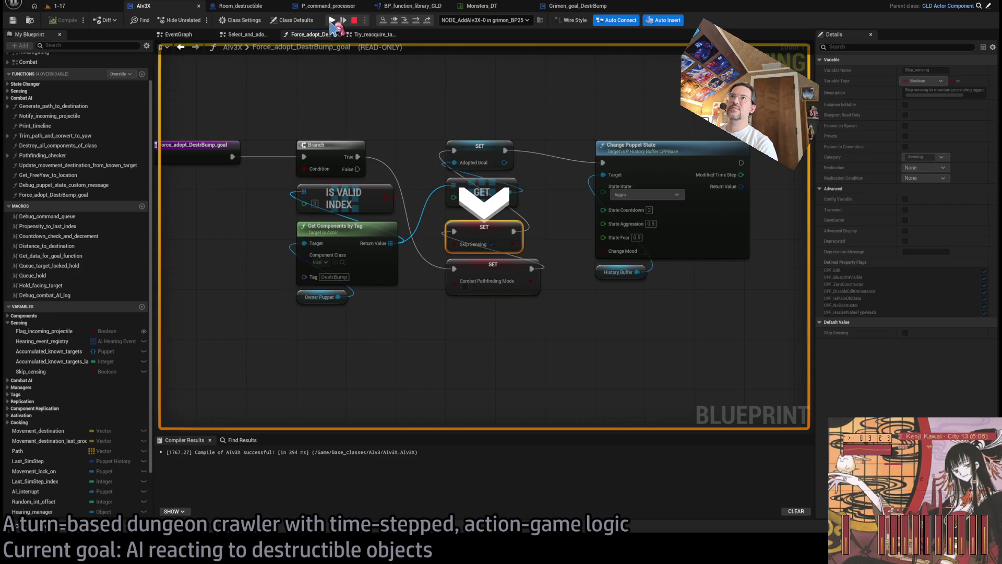
left_click(332, 21)
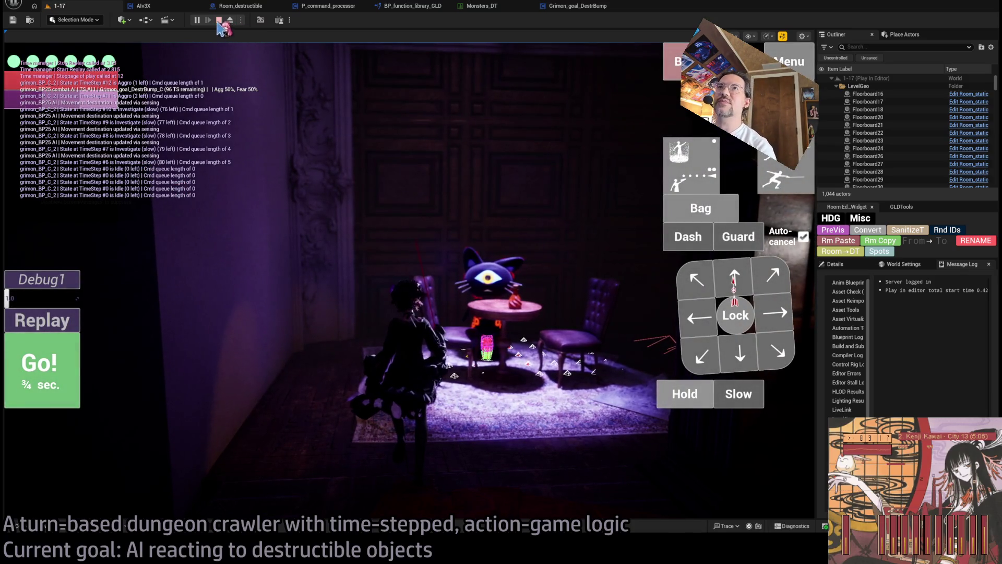
Browse Room_destructible and the command processor, then close the Force_adopt_DestrBump_goal graph.
left_click(241, 6)
left_click(296, 8)
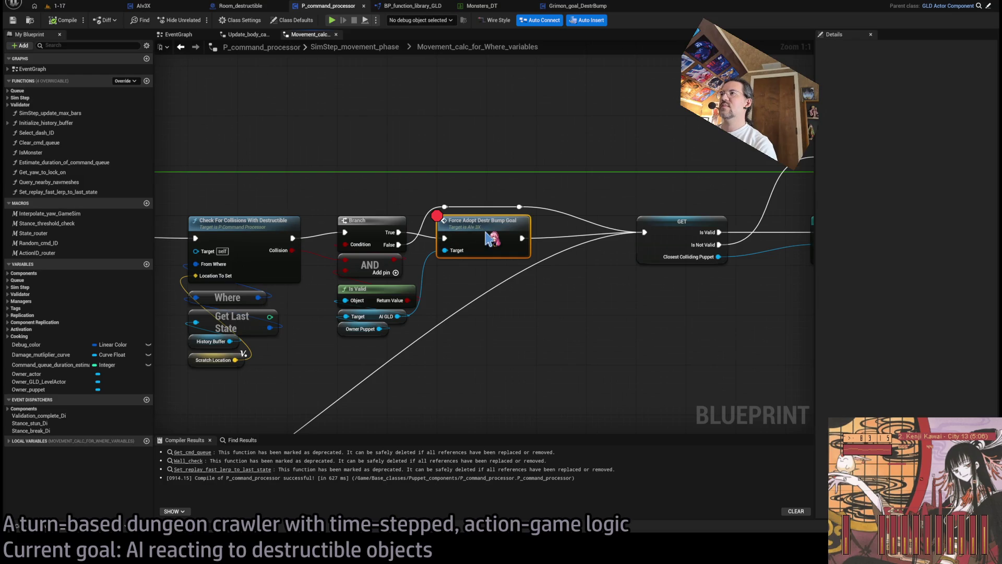
left_click(178, 6)
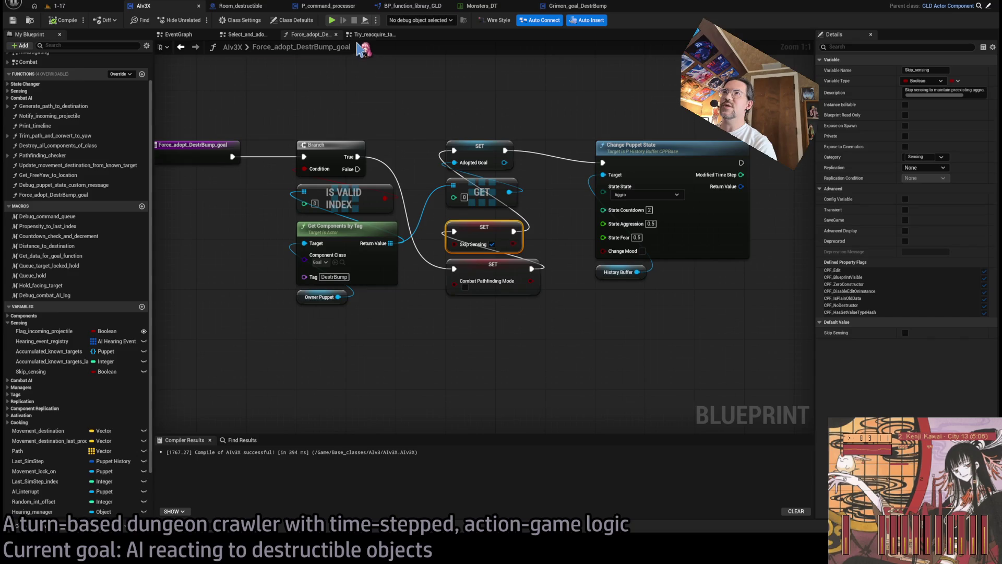
middle_click(307, 36)
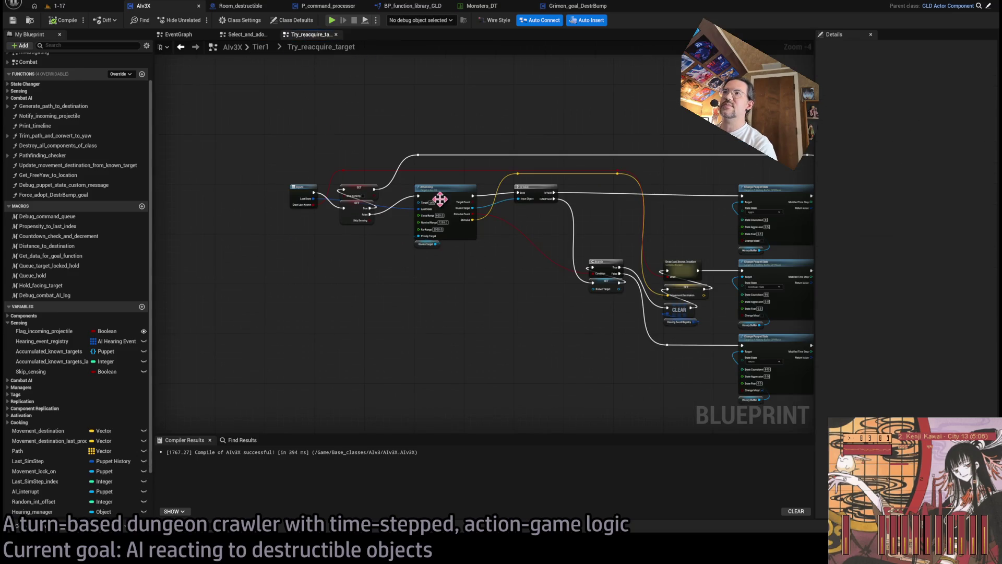
Inspect the Skip_sensing variable, then play-test 1-17 while checking Room_destructible, and stop.
scroll(440, 199, "up", 3)
left_click(285, 220)
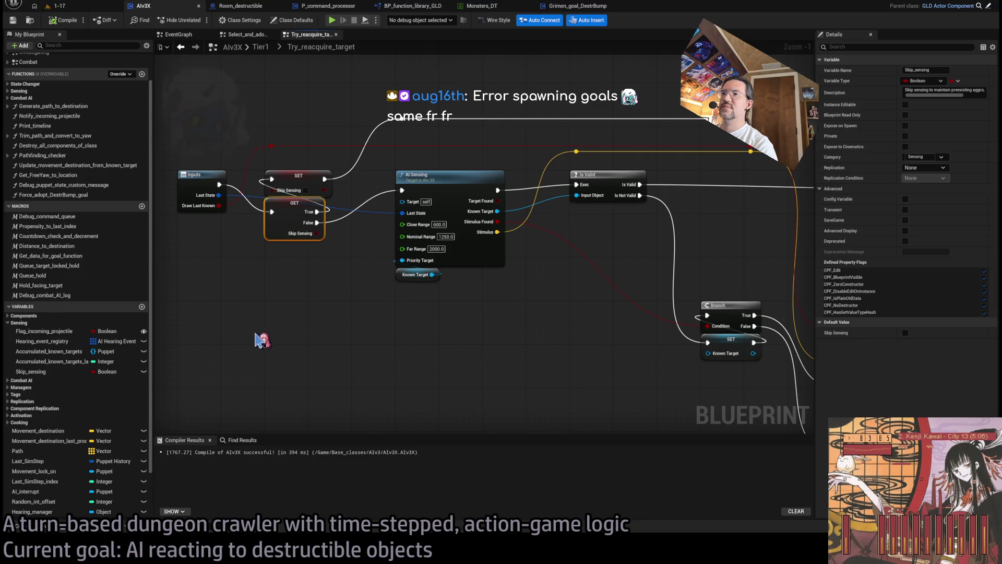
left_click(98, 7)
left_click(196, 20)
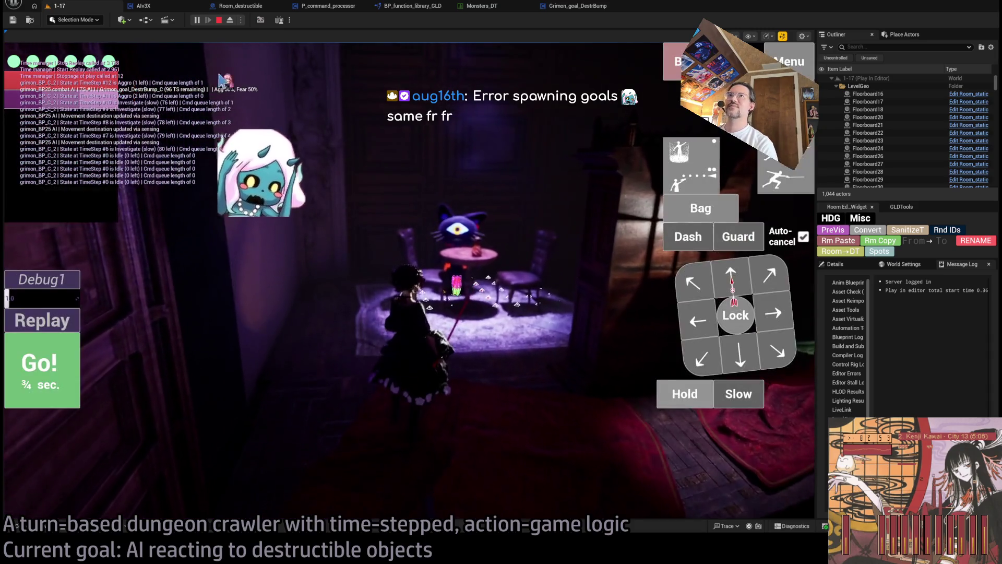
left_click(254, 8)
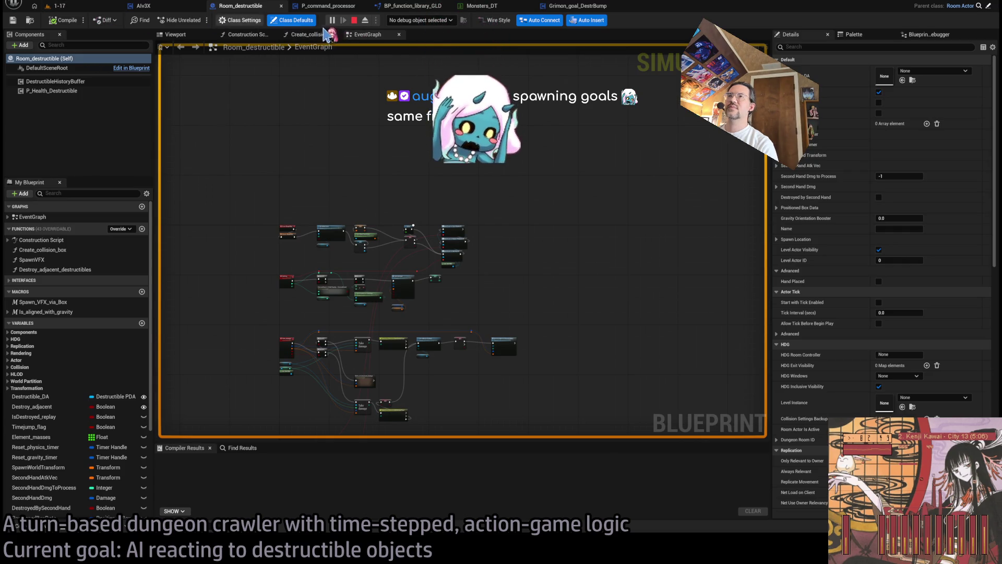
left_click(79, 10)
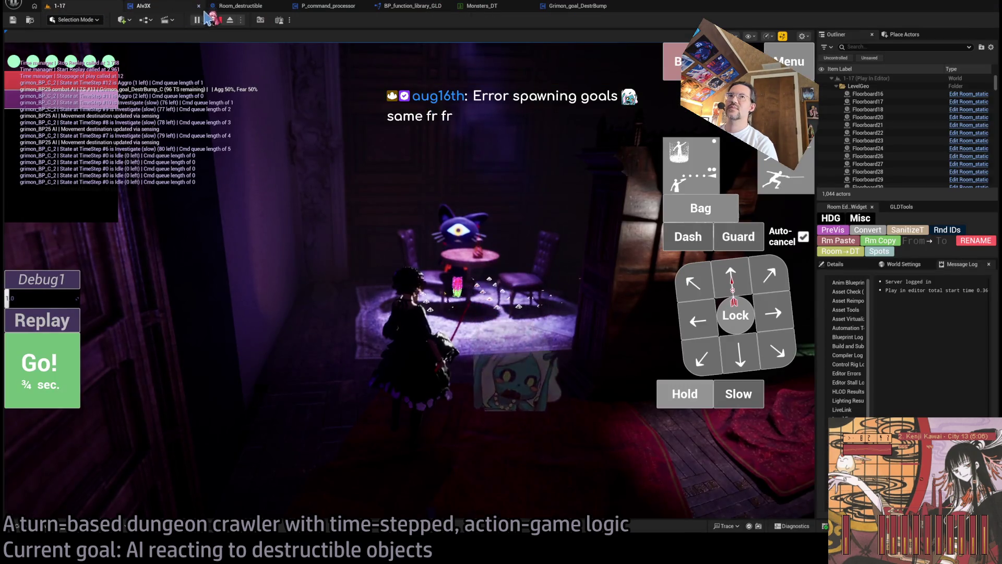
key("Escape")
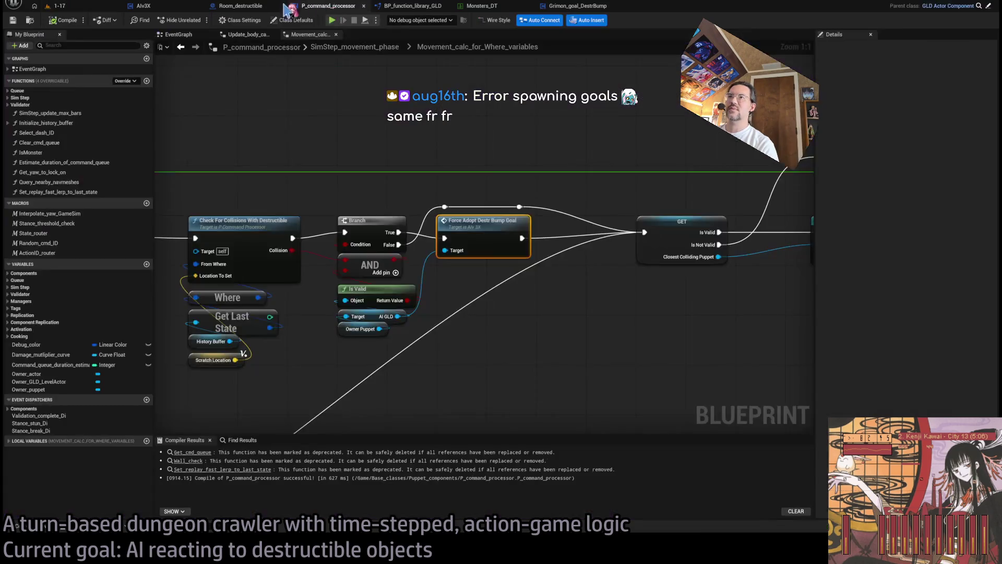
Review AIv3X's Tier1 graph with its Investigate and Return routers, and P_command_processor's movement graph.
left_click(171, 6)
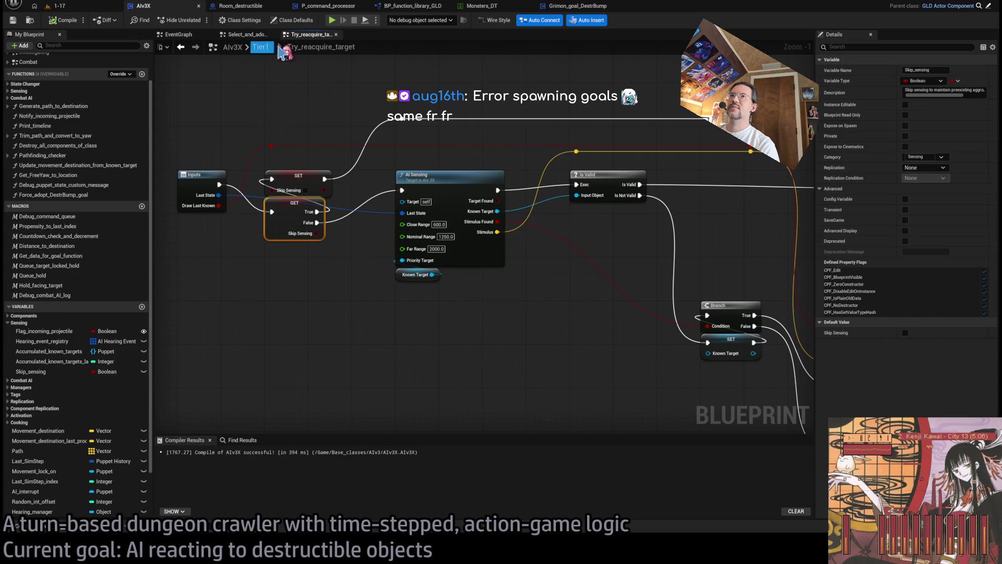
left_click(260, 47)
scroll(374, 280, "up", 3)
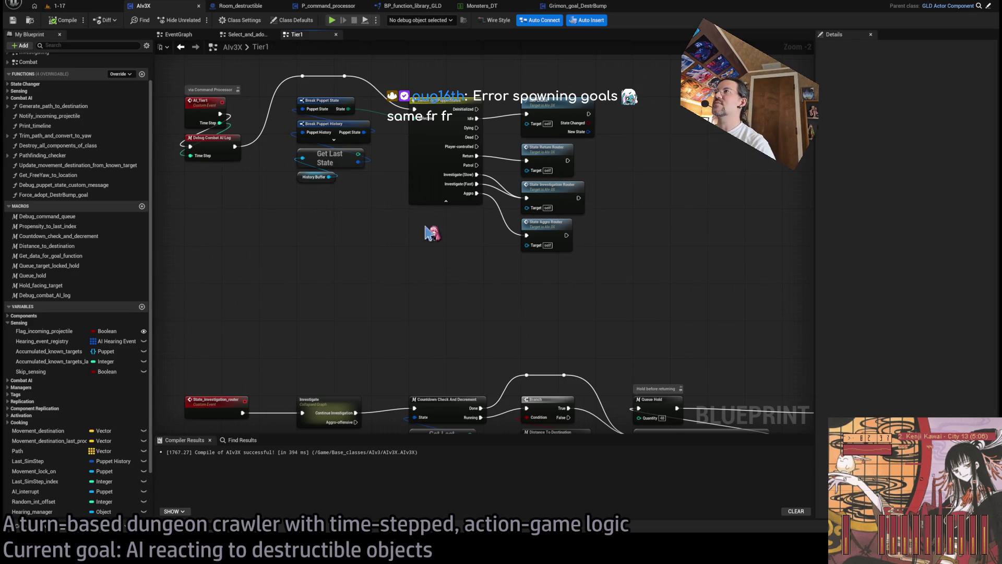
left_click_drag(306, 140, 353, 175)
scroll(469, 221, "down", 2)
mouse_move(468, 221)
left_mouse_down()
mouse_move(382, 286)
mouse_move(501, 273)
mouse_move(497, 99)
mouse_move(483, 222)
left_mouse_up()
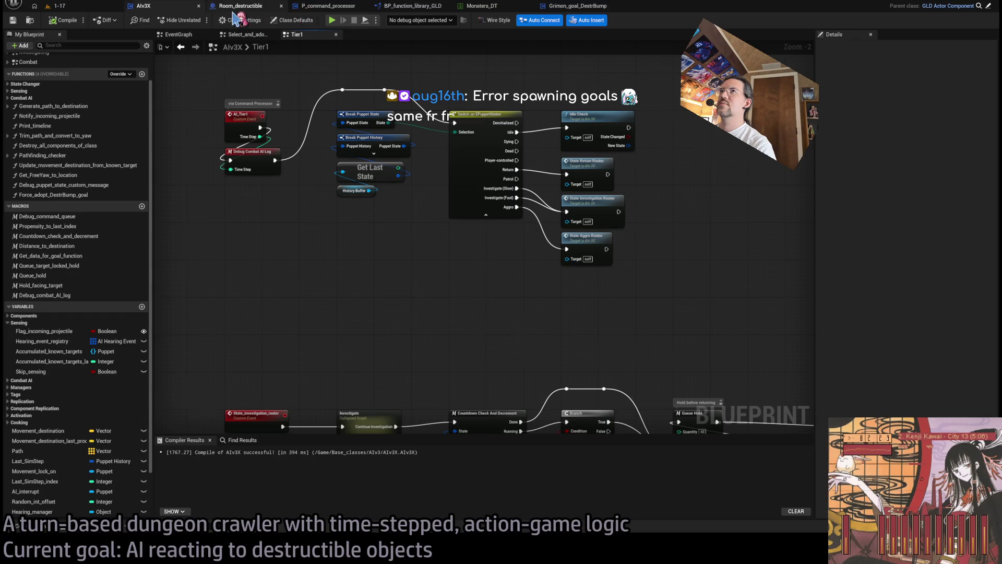
left_click(318, 7)
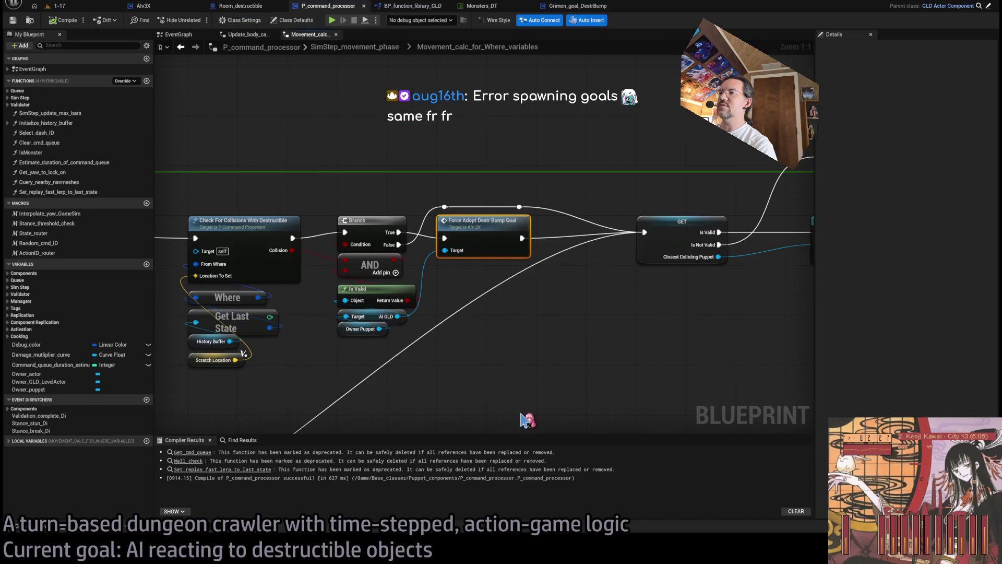
left_click(60, 5)
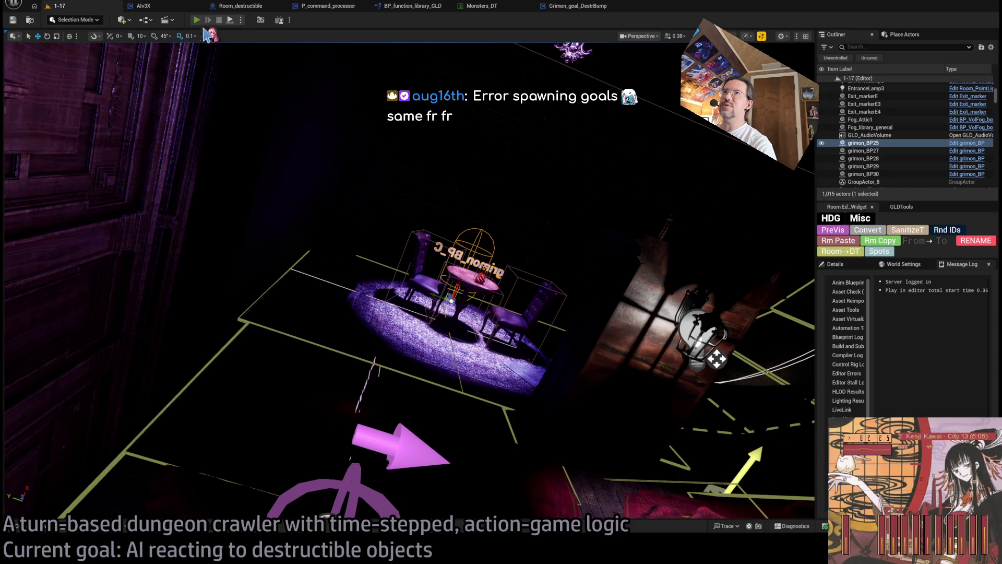
Play to the Tier1 Switch on EPuppetStates breakpoint, debug the grimon, step into Idle Check, and stop.
left_click(197, 19)
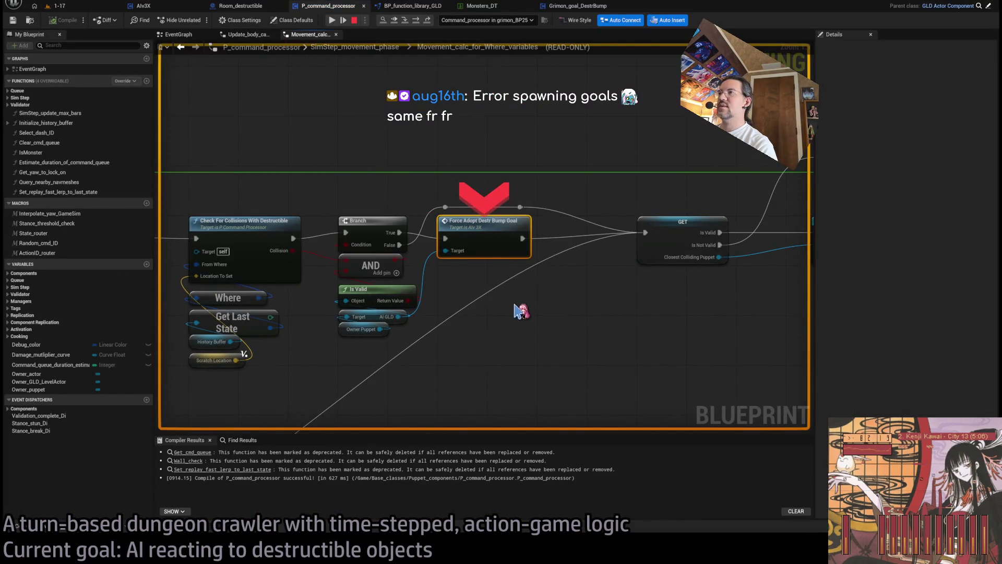
left_click(239, 6)
left_click(144, 6)
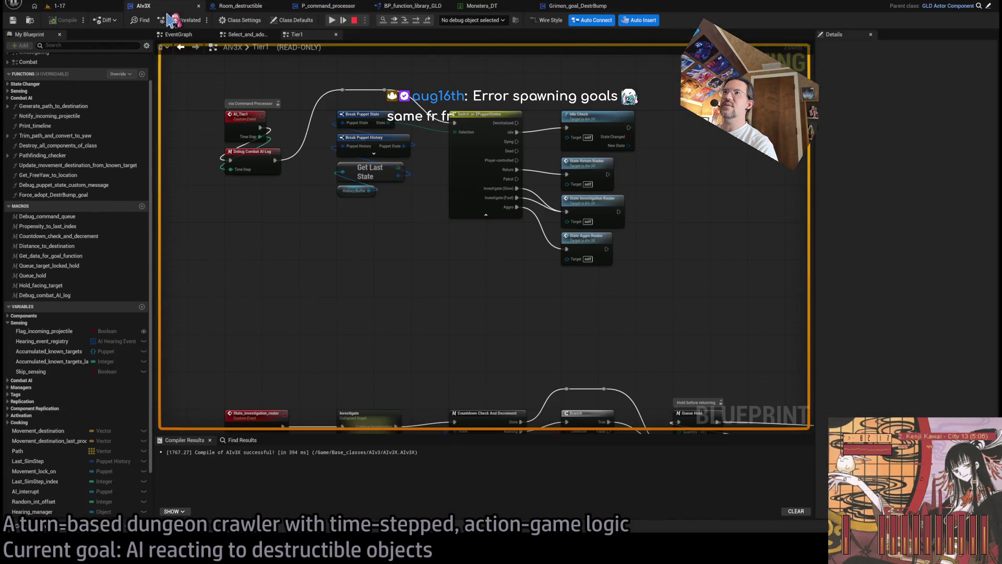
left_click(496, 224)
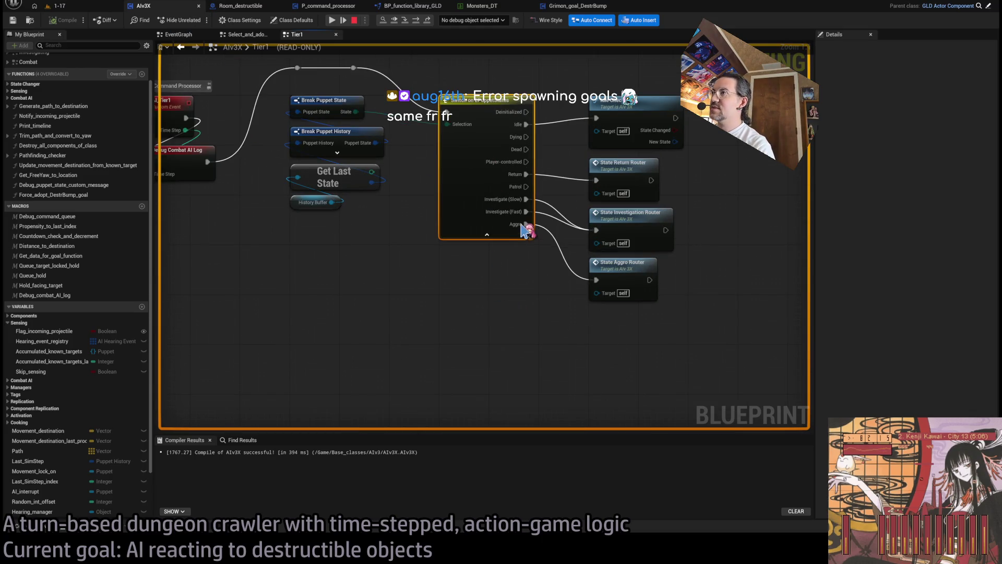
left_click(86, 7)
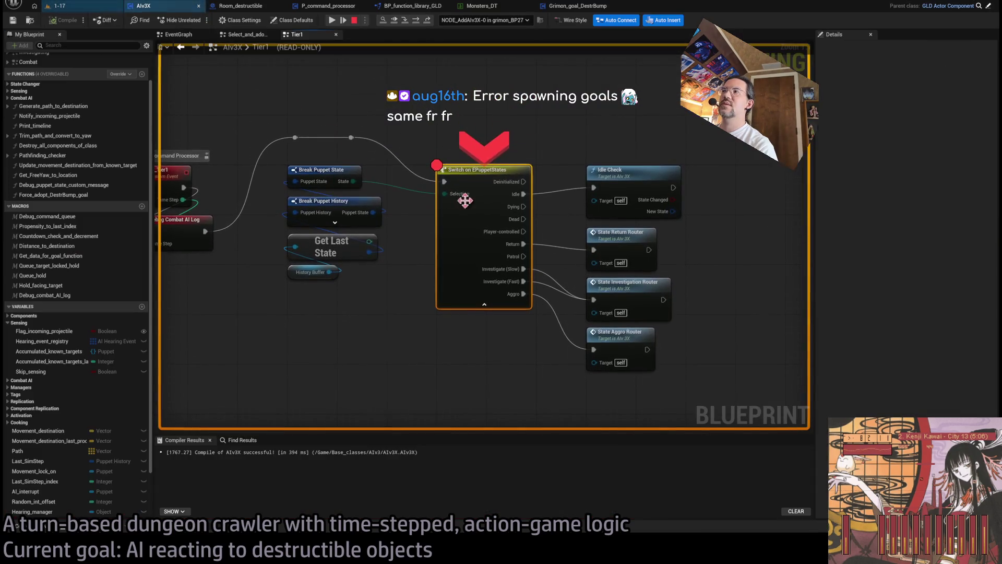
left_click(417, 22)
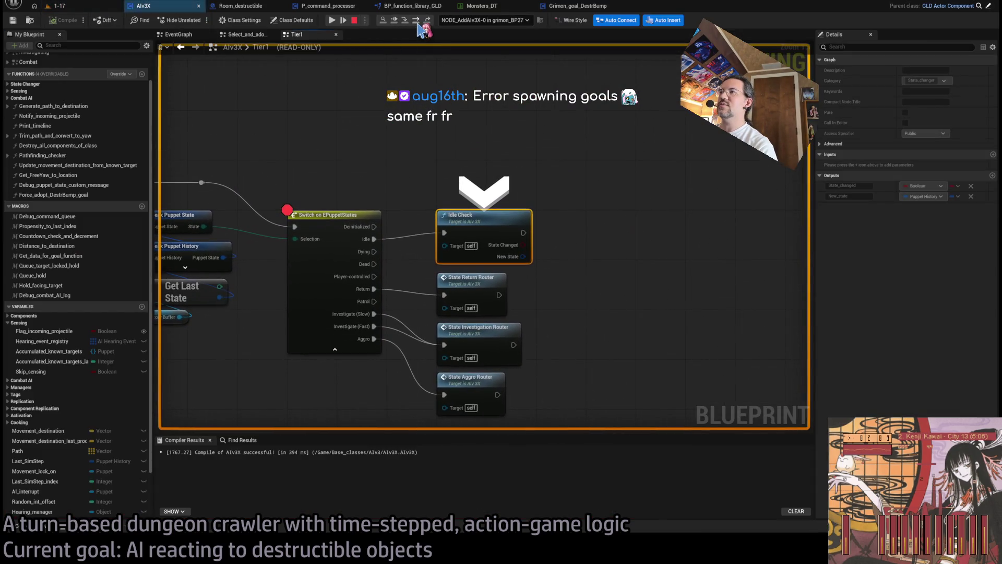
left_click(354, 21)
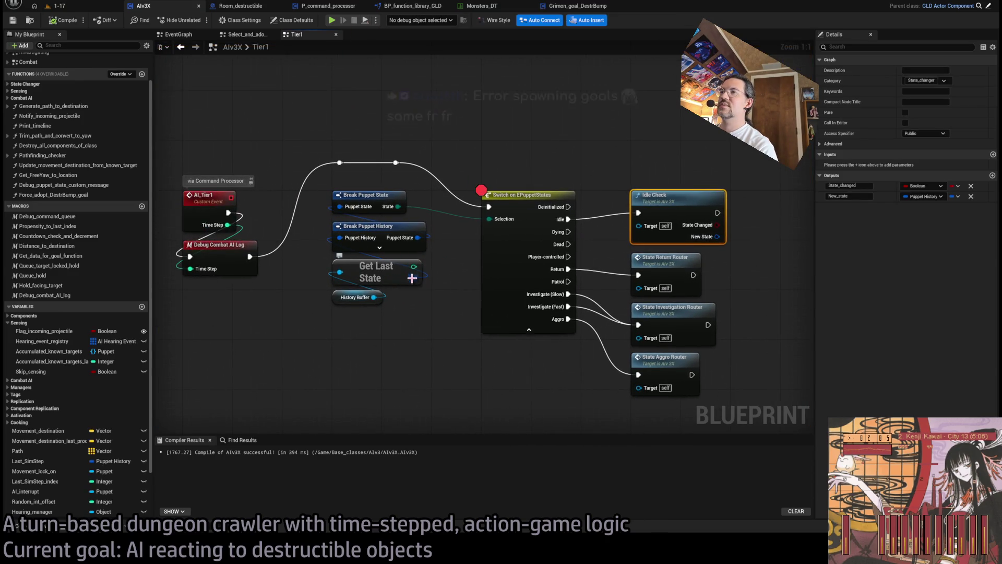
Browse Room_destructible, P_command_processor and BP_function_library_GLD, then open Force_adopt_DestrBump_goal.
left_click(240, 6)
left_click(326, 6)
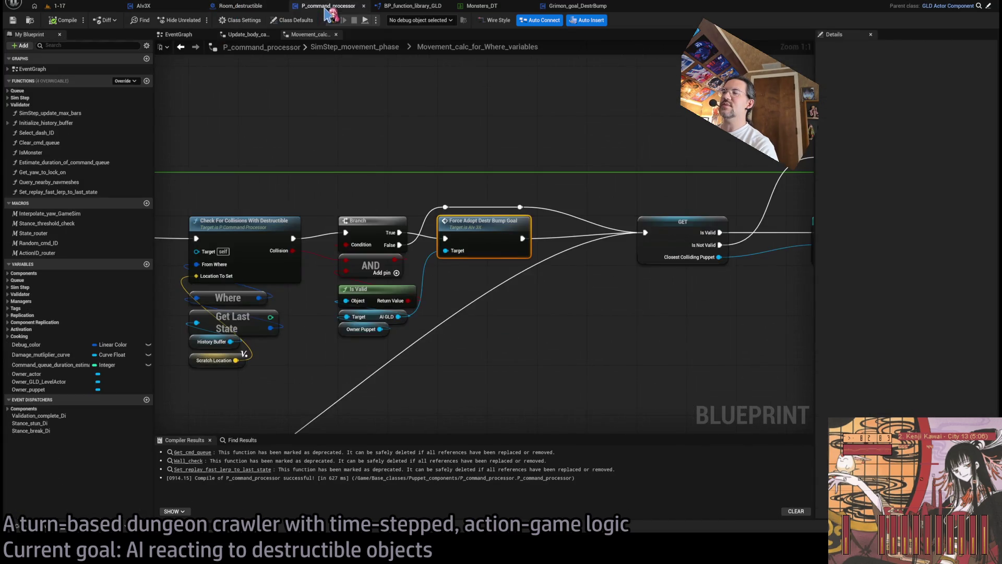
left_click(413, 6)
left_click(189, 10)
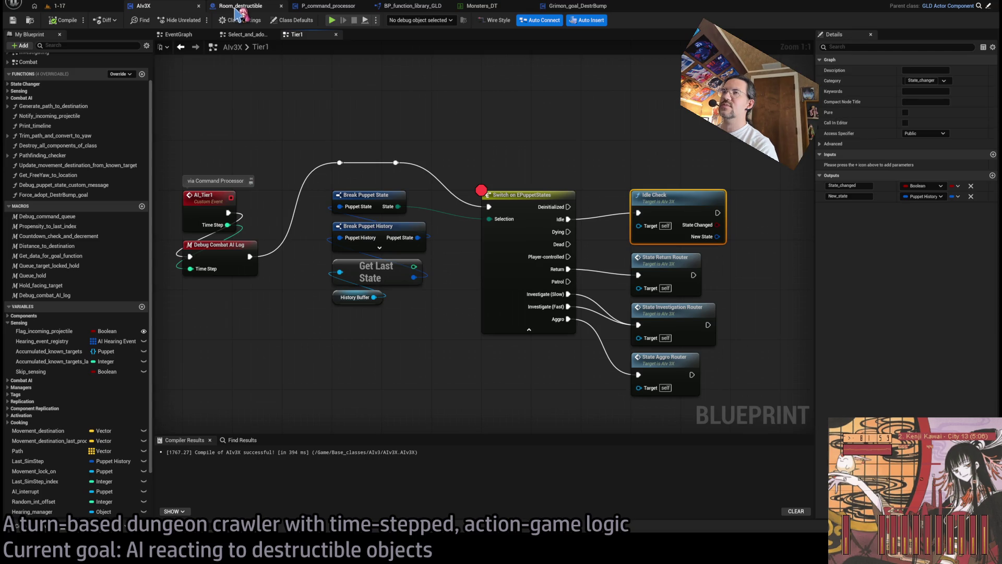
left_click(238, 8)
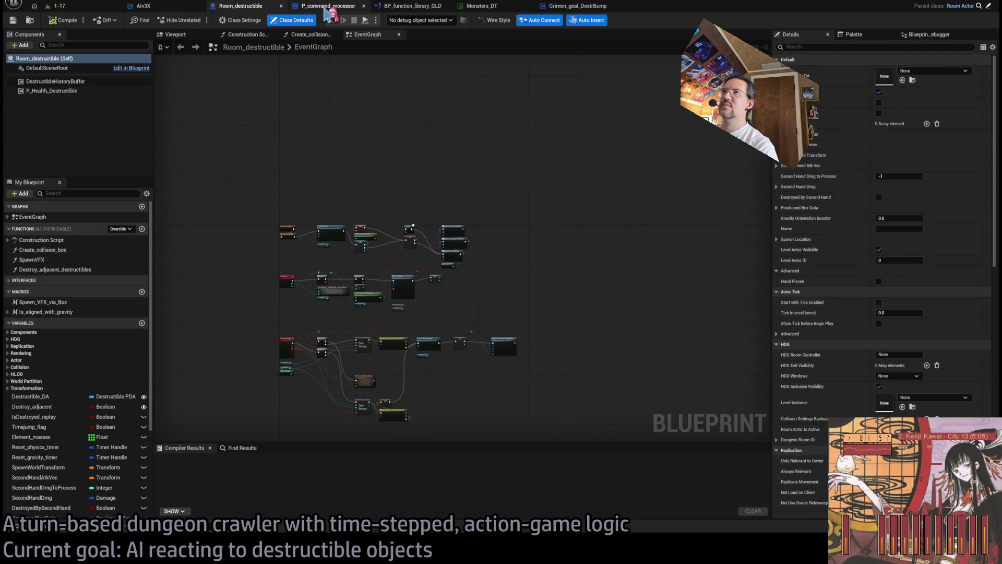
left_click(326, 11)
double_click(494, 231)
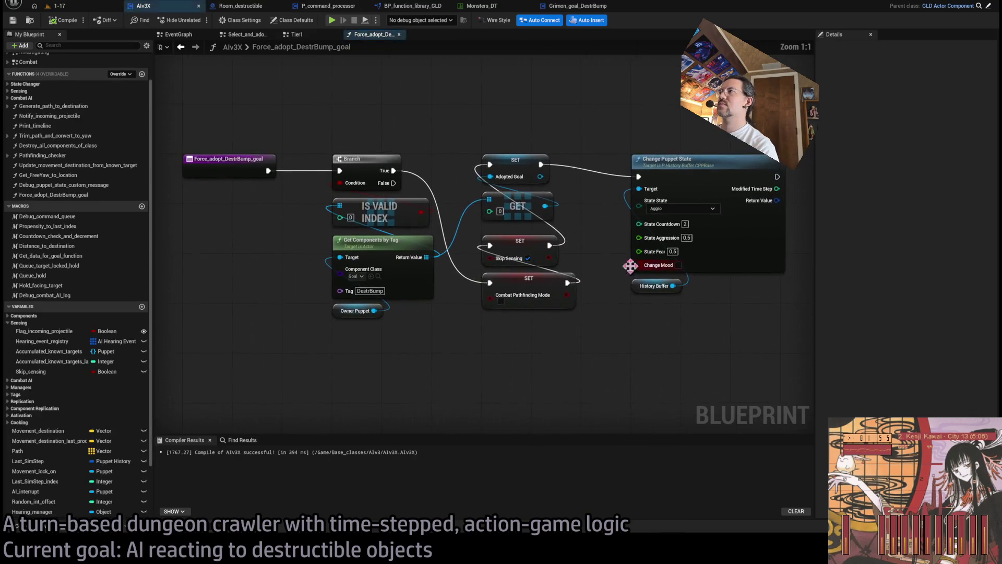
left_click_drag(638, 272, 371, 223)
mouse_move(391, 111)
left_mouse_down()
mouse_move(371, 161)
mouse_move(378, 112)
mouse_move(441, 128)
mouse_move(595, 361)
mouse_move(595, 340)
left_mouse_up()
left_click(459, 163)
left_click(583, 267)
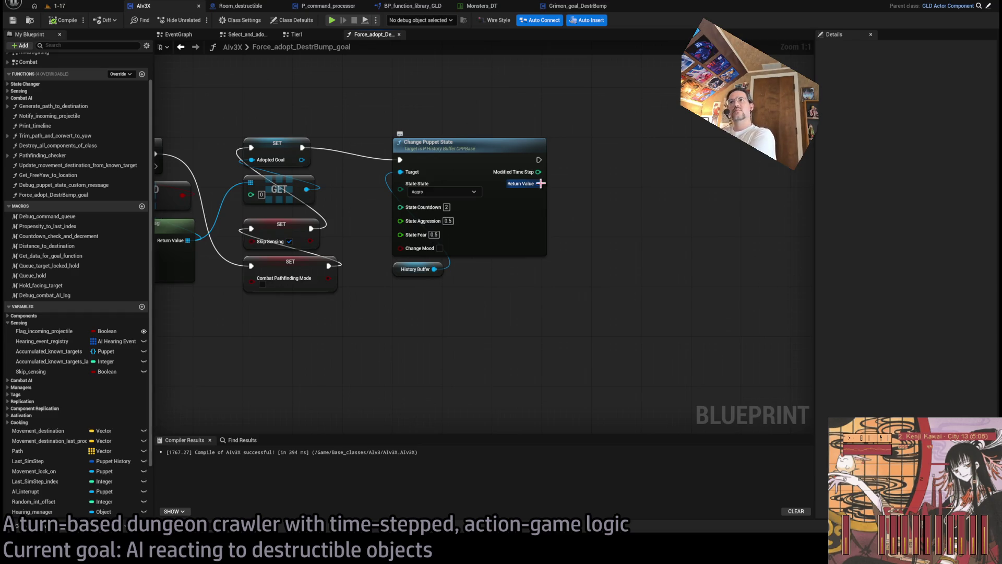
left_click(502, 225)
In Rider, check the Goal_DestrBump entry of the FMonster struct in CPP_Structs.h.
key("alt+Tab")
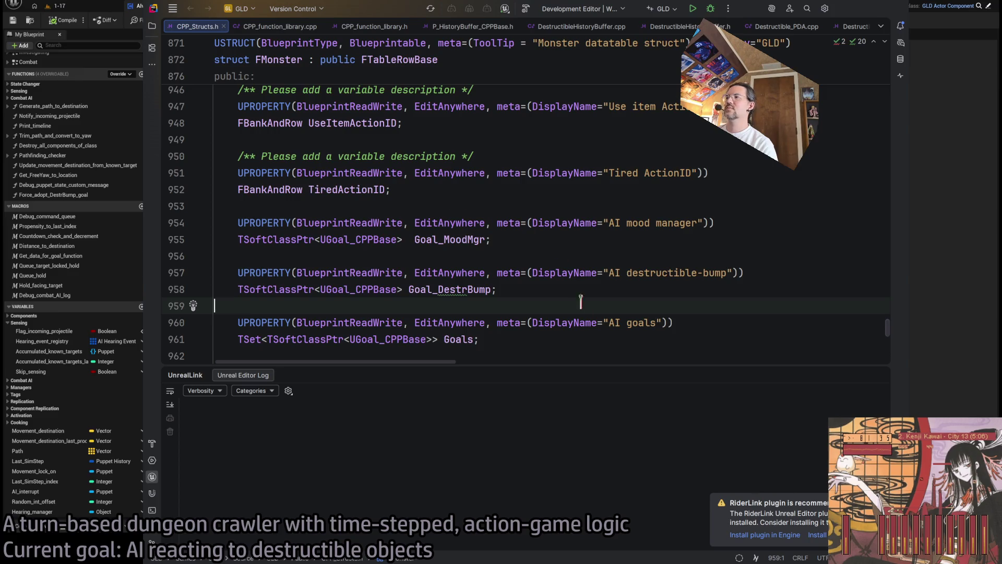
scroll(814, 28, "down", 1)
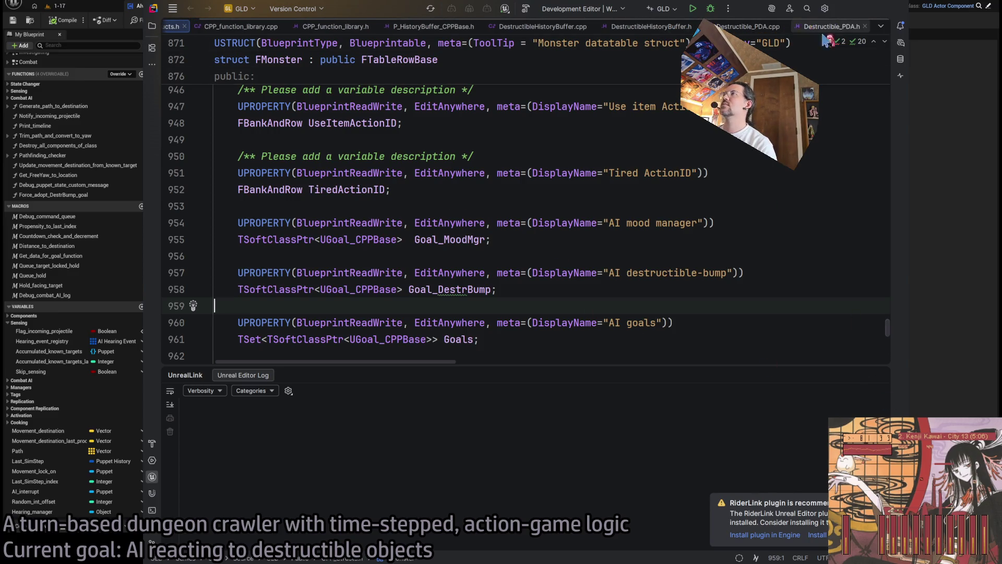
scroll(832, 29, "up", 1)
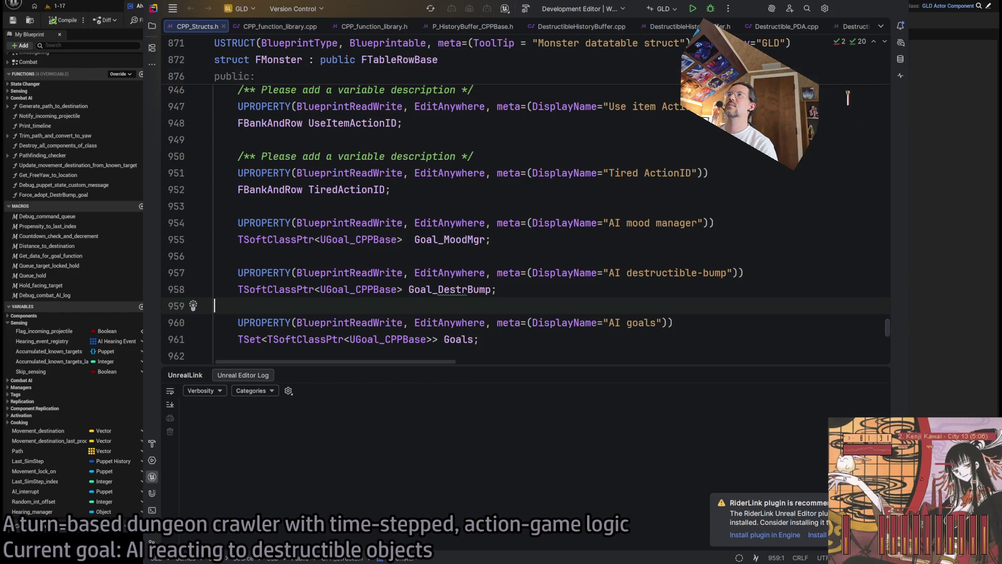
key("alt+Tab")
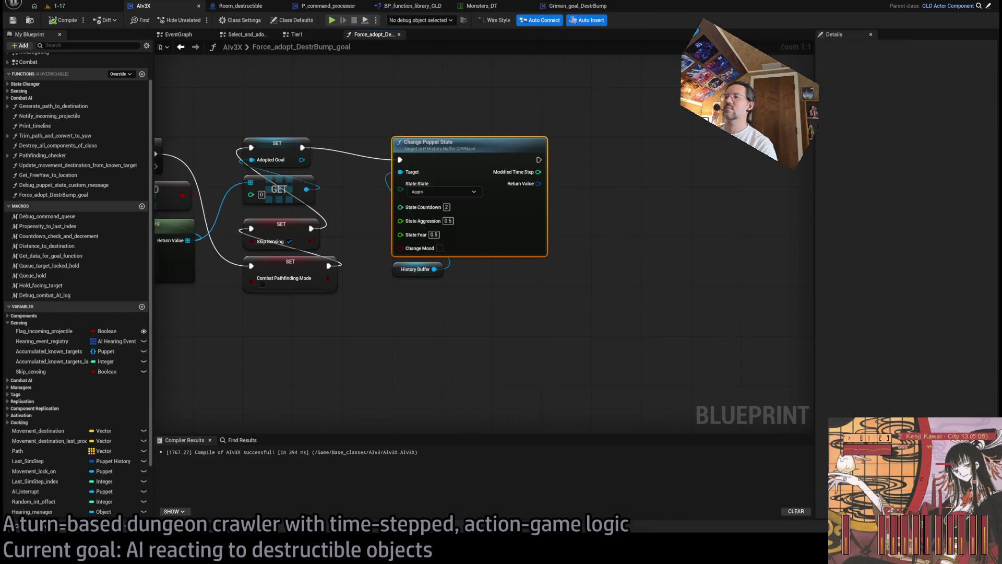
Close DestructibleHistoryBuffer.cpp and collapse the UnrealLink panel in Rider, then return to Unreal.
key("alt+Tab")
scroll(628, 29, "down", 1)
left_click(628, 27)
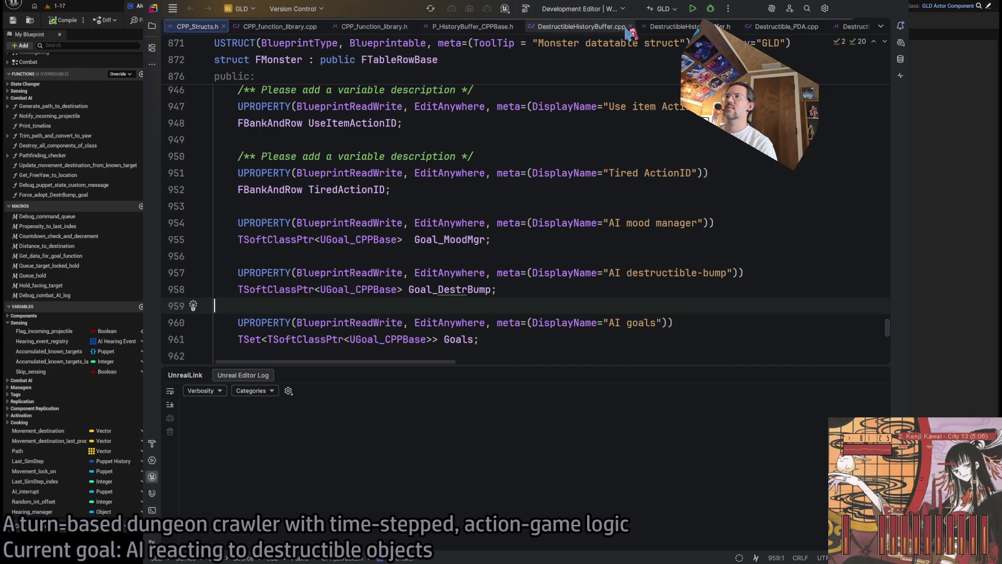
left_click(880, 376)
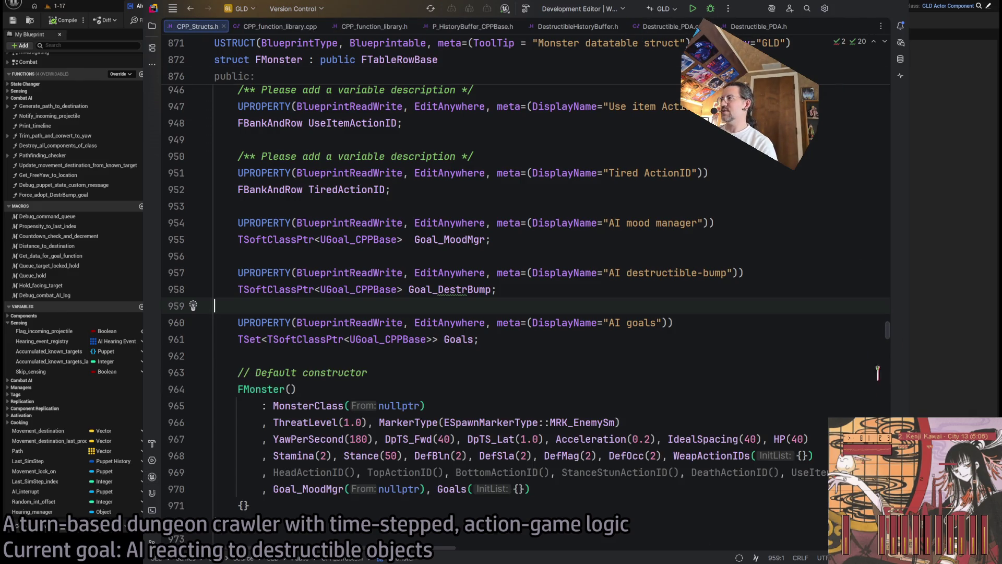
key("alt+Tab")
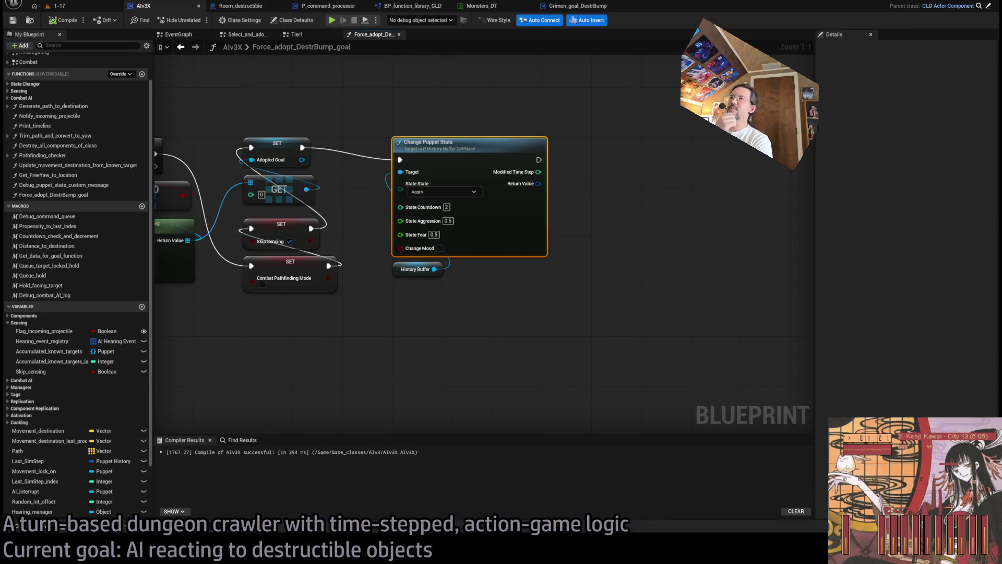
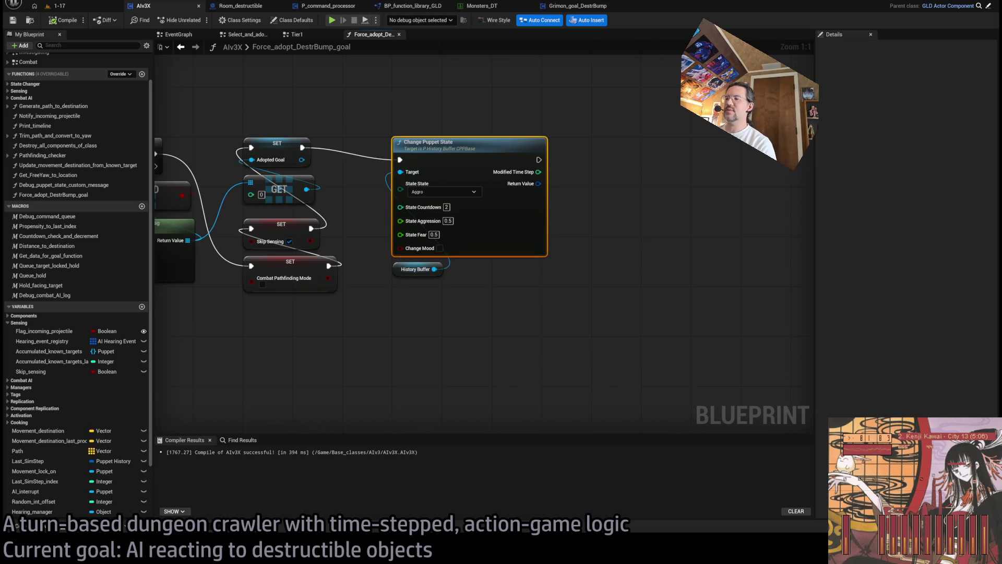
In Rider, open P_HistoryBuffer_CPPBase.h from Games > GLD > Source > GLD > Public > PuppetComponents.
key("alt+Tab")
key("alt+1")
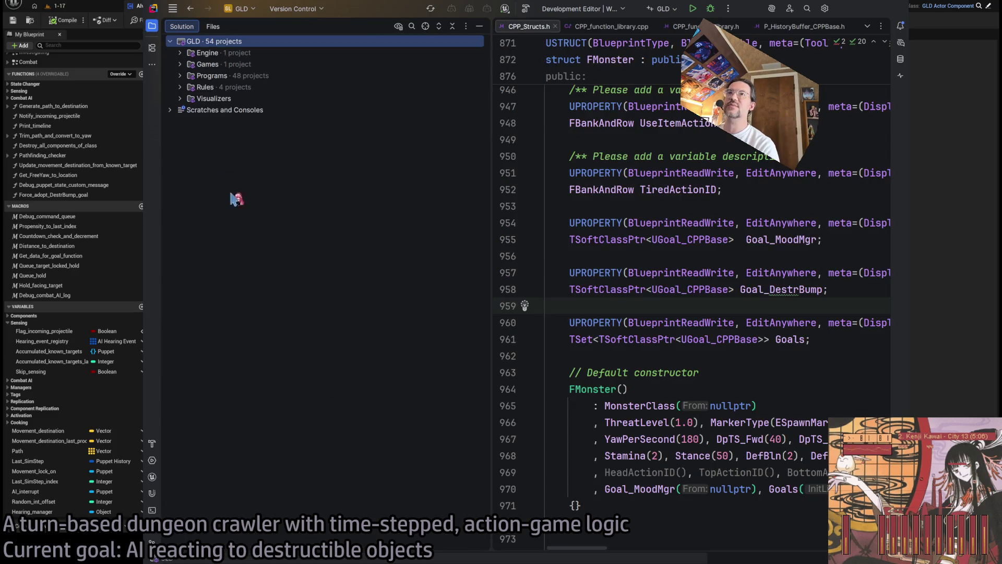
left_click(180, 64)
left_click(200, 121)
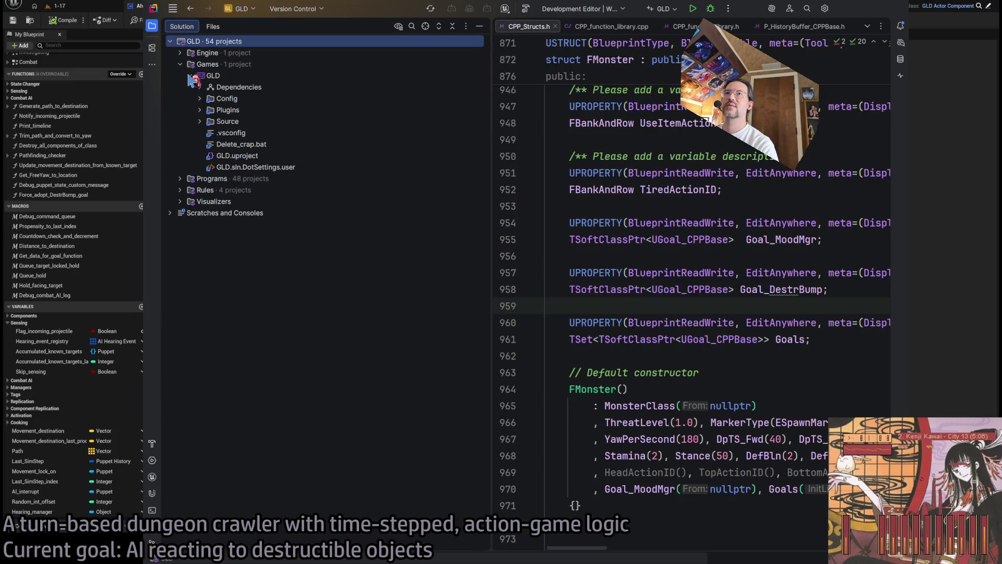
left_click(209, 132)
left_click(219, 155)
left_click(219, 145)
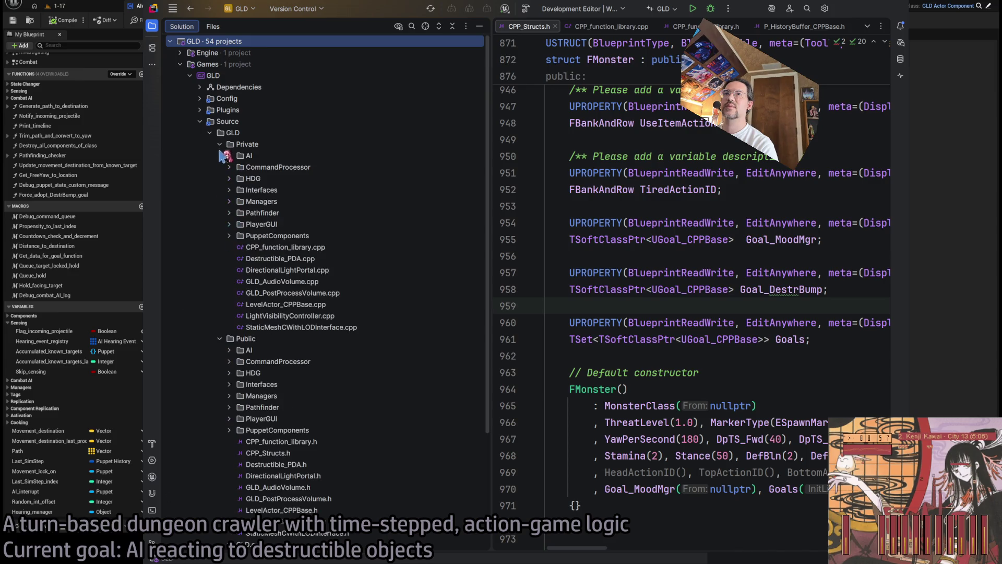
left_click(231, 237)
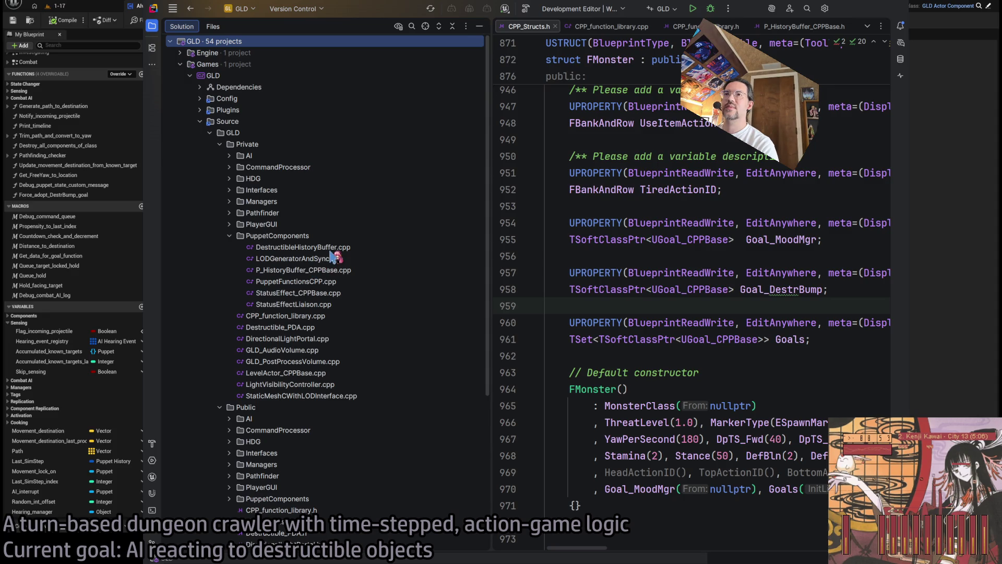
left_click(228, 499)
scroll(313, 459, "down", 5)
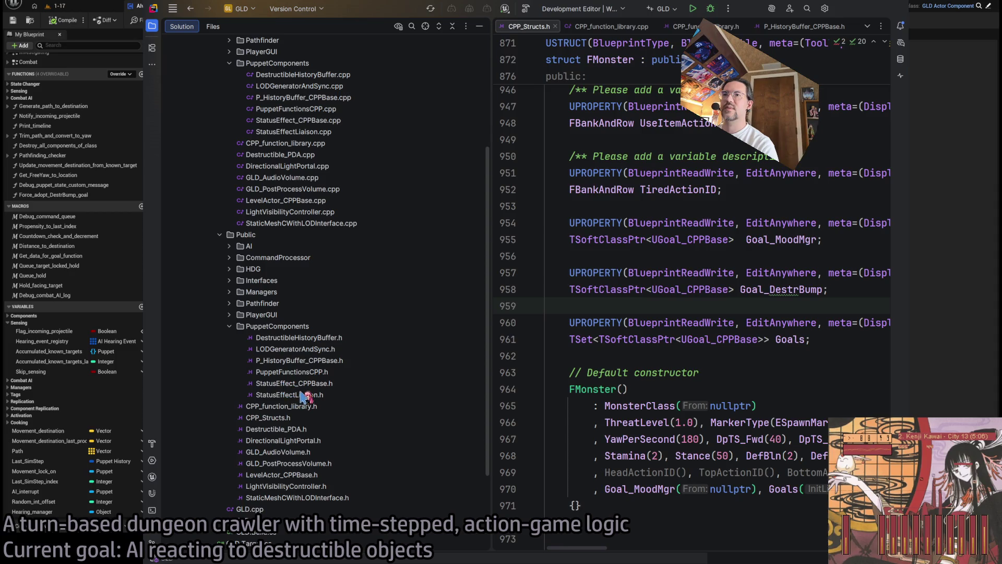
double_click(299, 361)
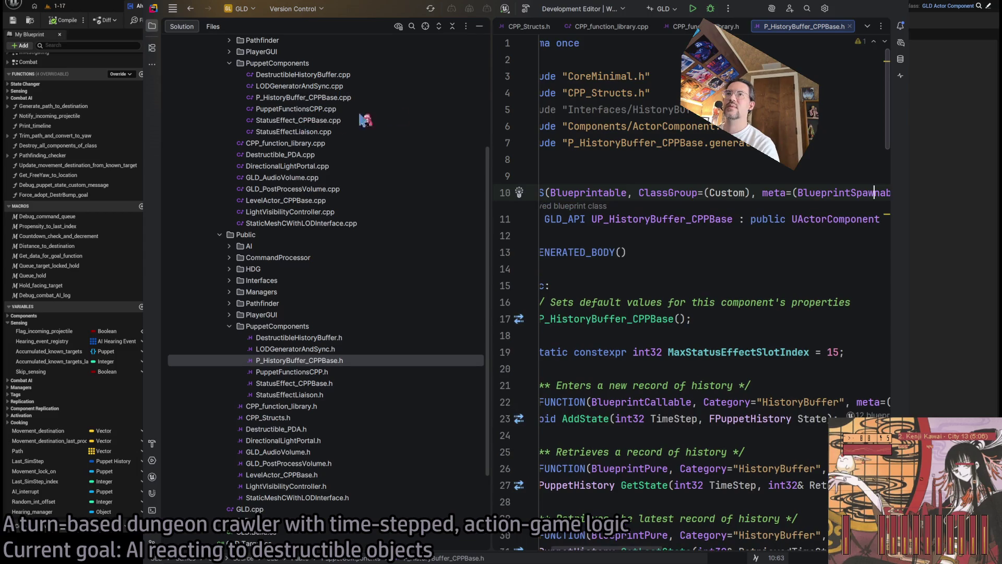
left_click(480, 28)
Scroll the header to the ChangePuppetState declaration and jump to its .cpp implementation with F12.
left_click(365, 346)
key("Home")
key("Down")
scroll(364, 350, "down", 1)
scroll(364, 351, "down", 3)
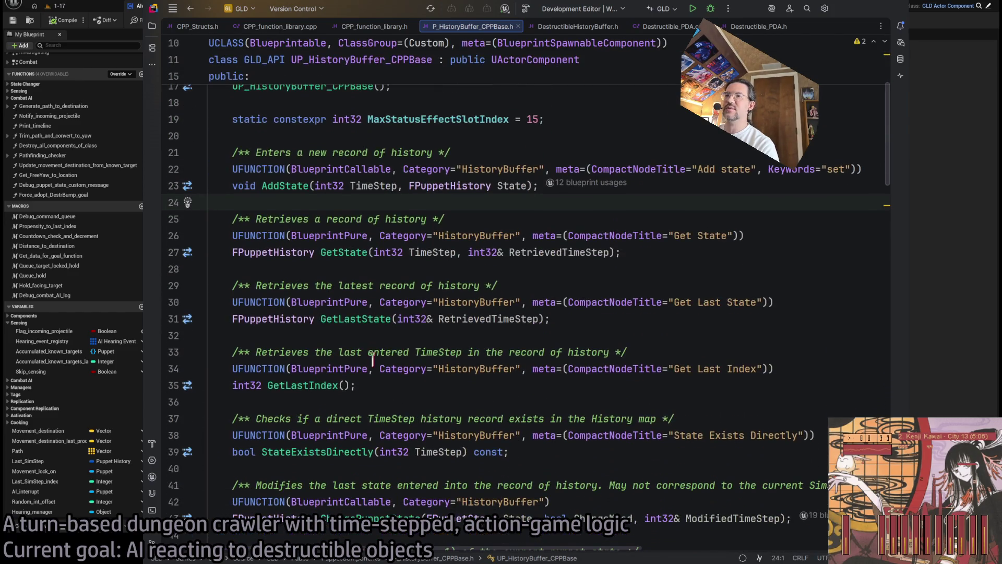
scroll(308, 386, "down", 5)
scroll(370, 365, "down", 1)
left_click(380, 269)
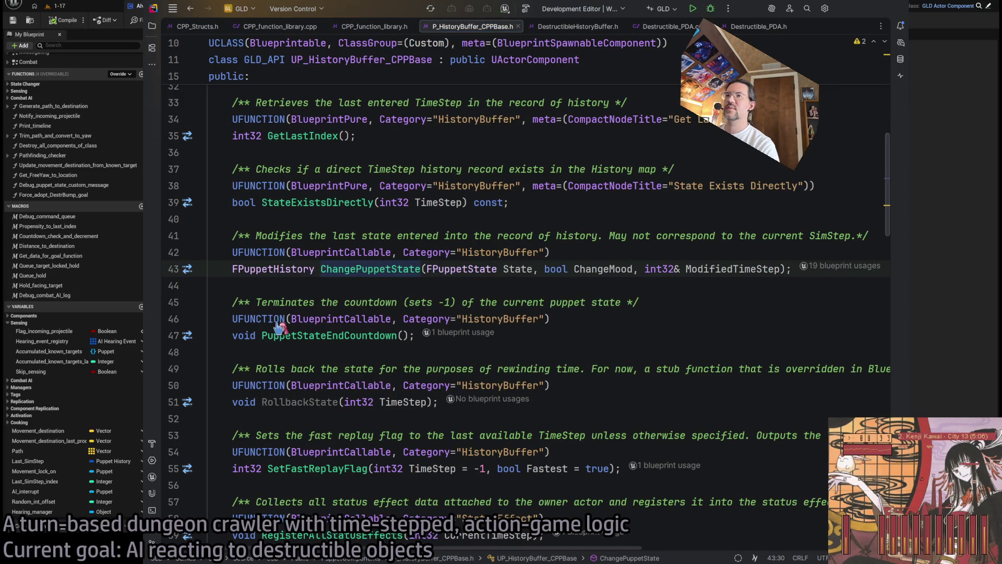
key("F12")
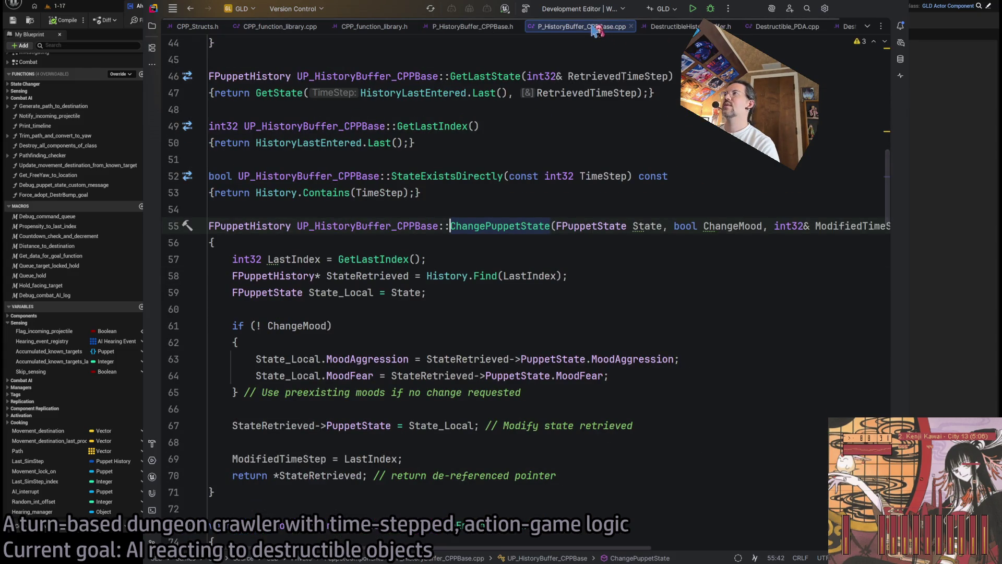
Place the .cpp tab beside its header and read ChangePuppetState, highlighting LastIndex usages.
left_click_drag(574, 33, 502, 28)
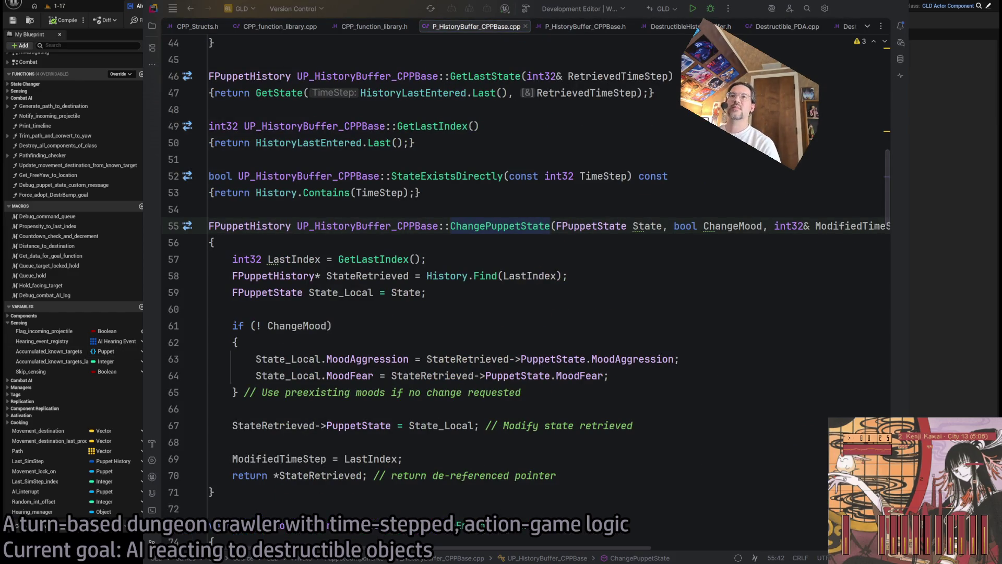
left_click(415, 226)
left_click(299, 260)
scroll(299, 260, "down", 2)
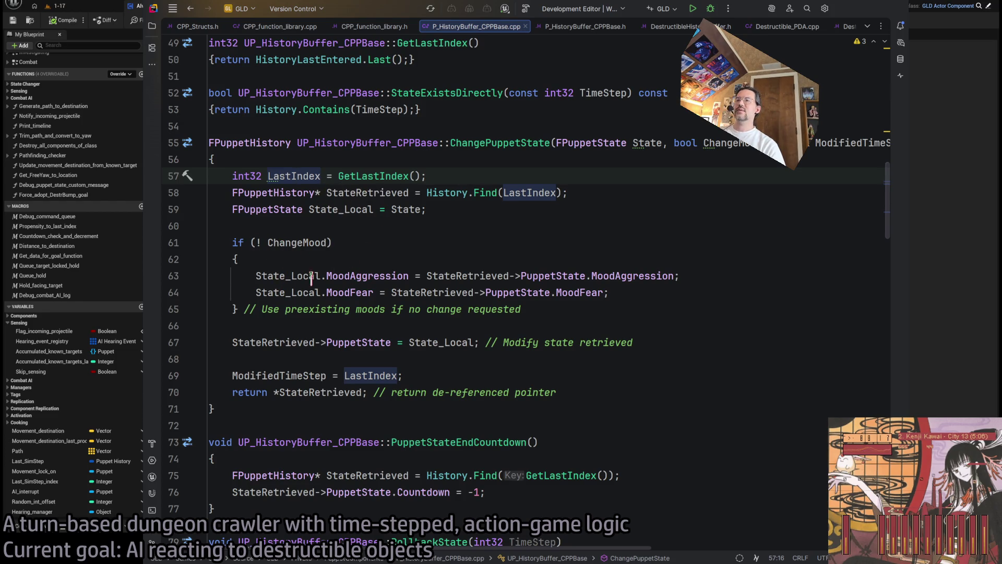
scroll(289, 333, "down", 2)
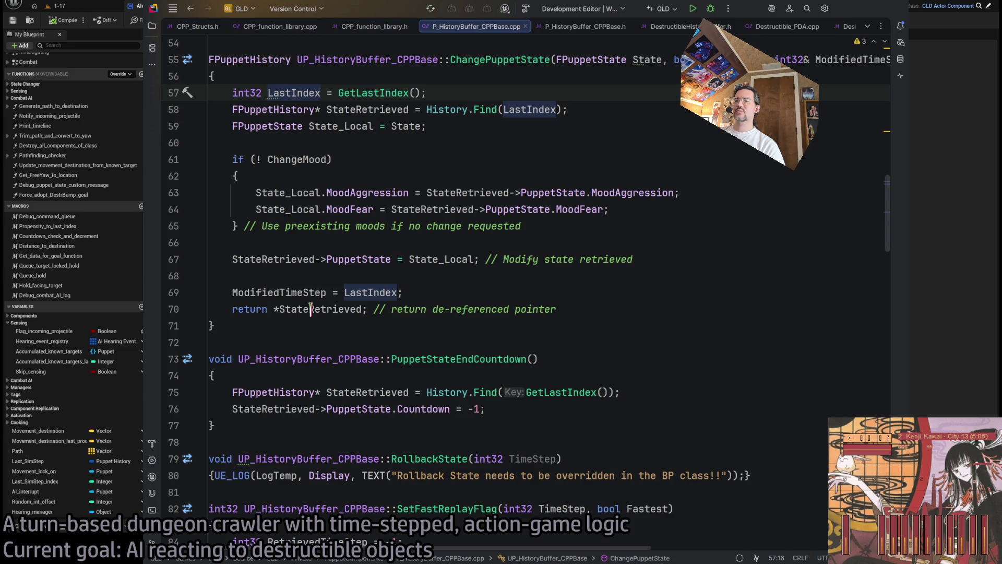
scroll(340, 305, "up", 2)
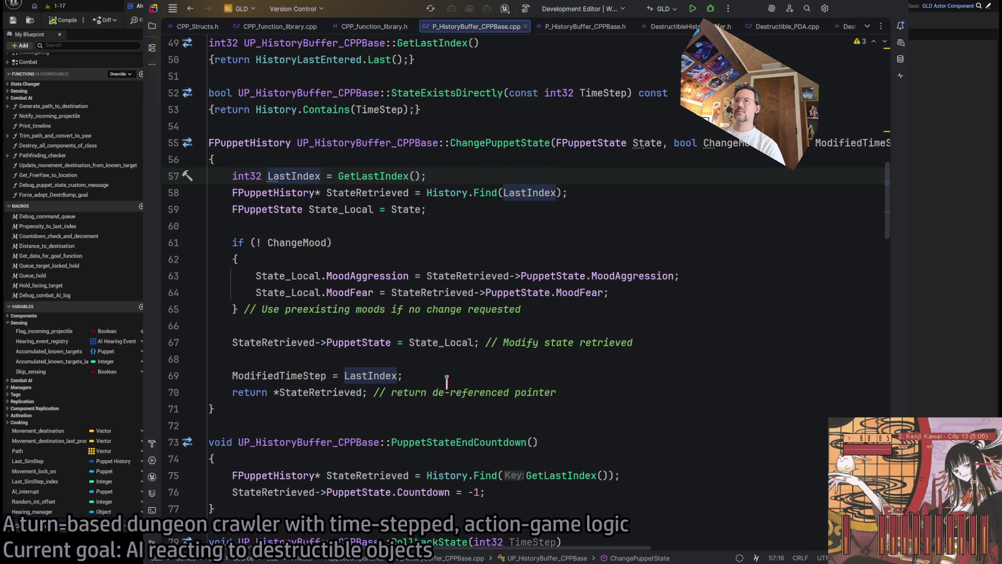
left_click(486, 375)
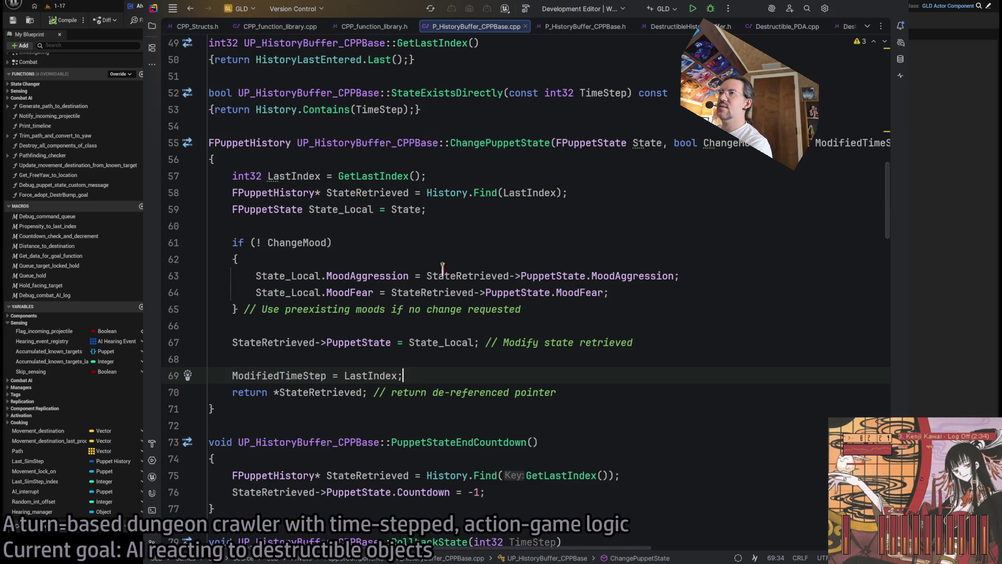
Highlight the usages of StateRetrieved, FPuppetHistory and PuppetState in ChangePuppetState.
double_click(357, 192)
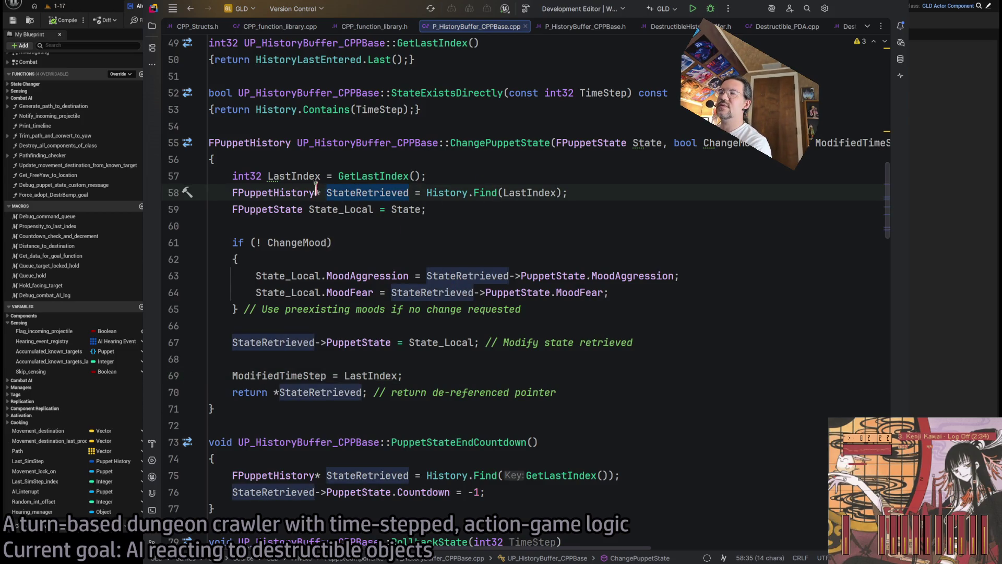
left_click(280, 192)
double_click(364, 194)
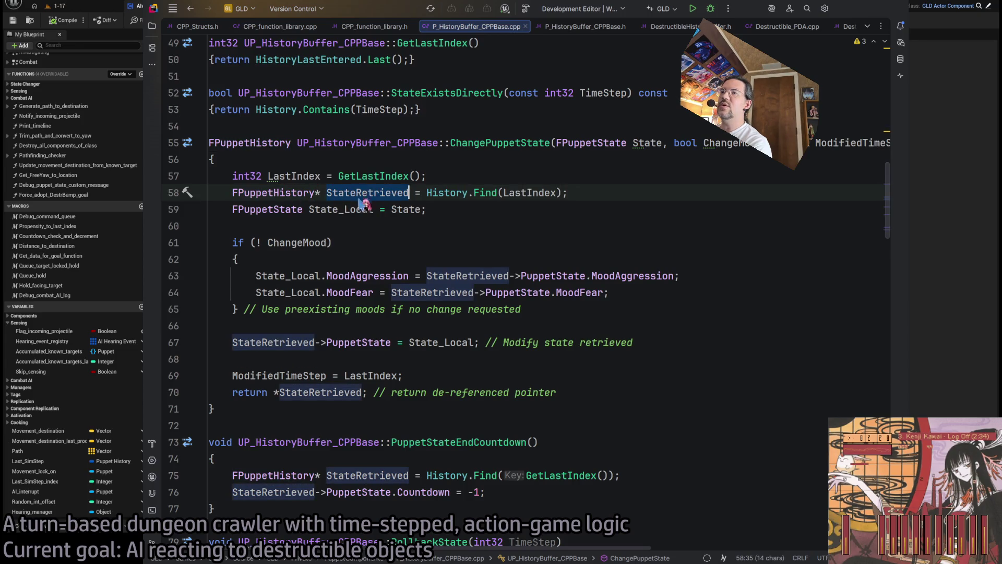
left_click(315, 392)
left_click(355, 342)
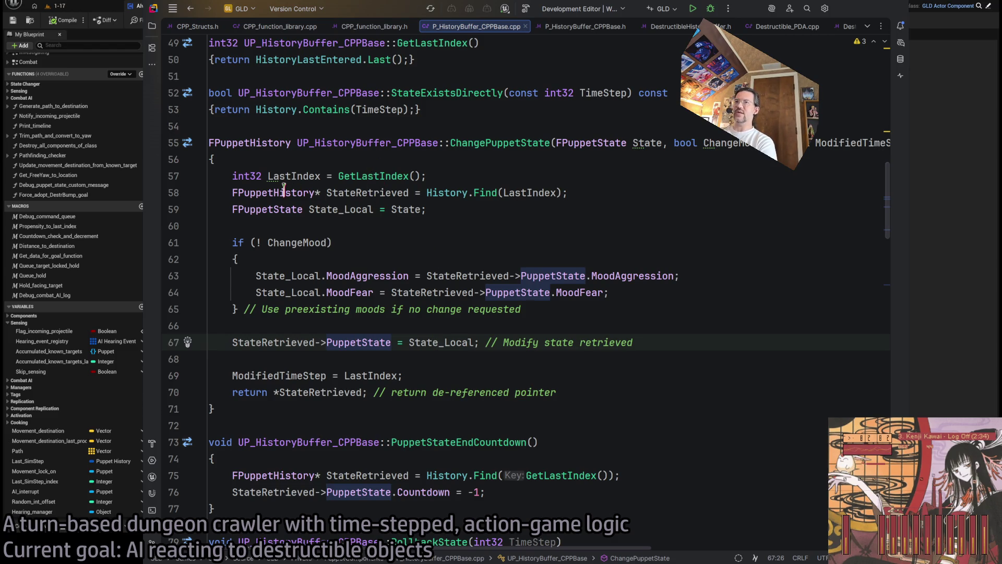
left_click_drag(315, 188, 321, 190)
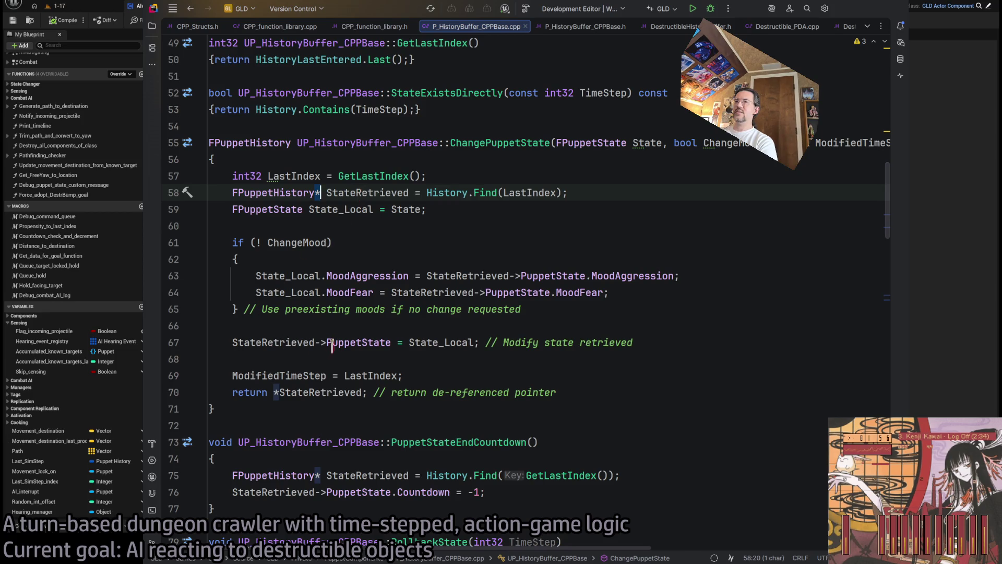
Examine the line 67 assignment PuppetState = State_Local, highlighting State_Local's uses.
left_click(330, 345)
key("ctrl+Right")
key("ctrl+Right")
key("ctrl+Right")
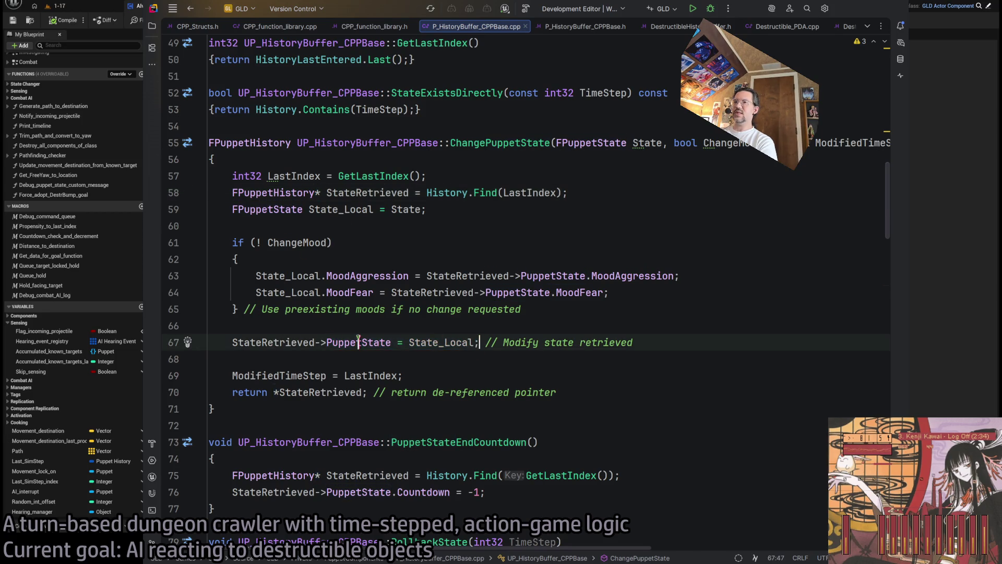
double_click(382, 344)
left_click_drag(382, 344, 441, 342)
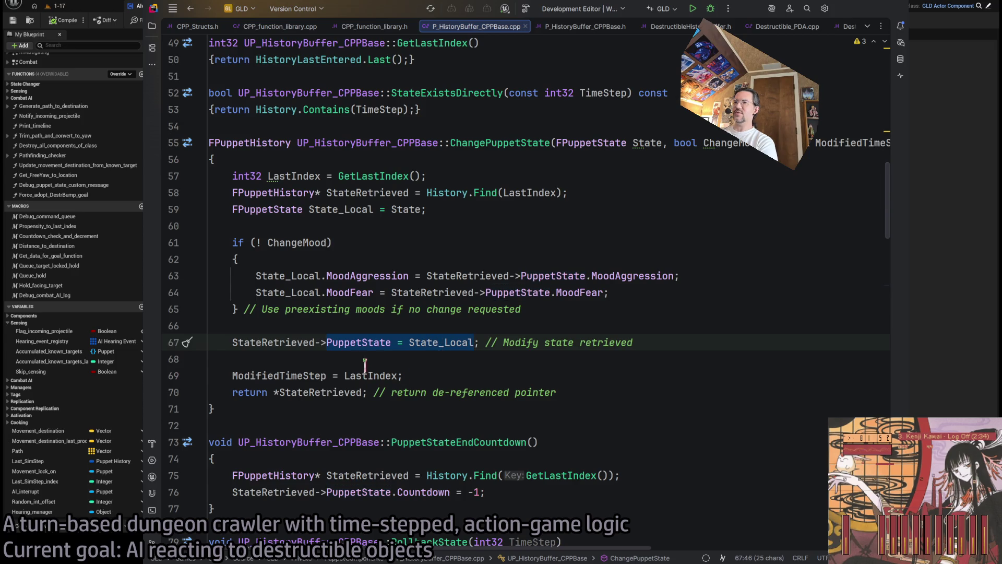
left_click(462, 343)
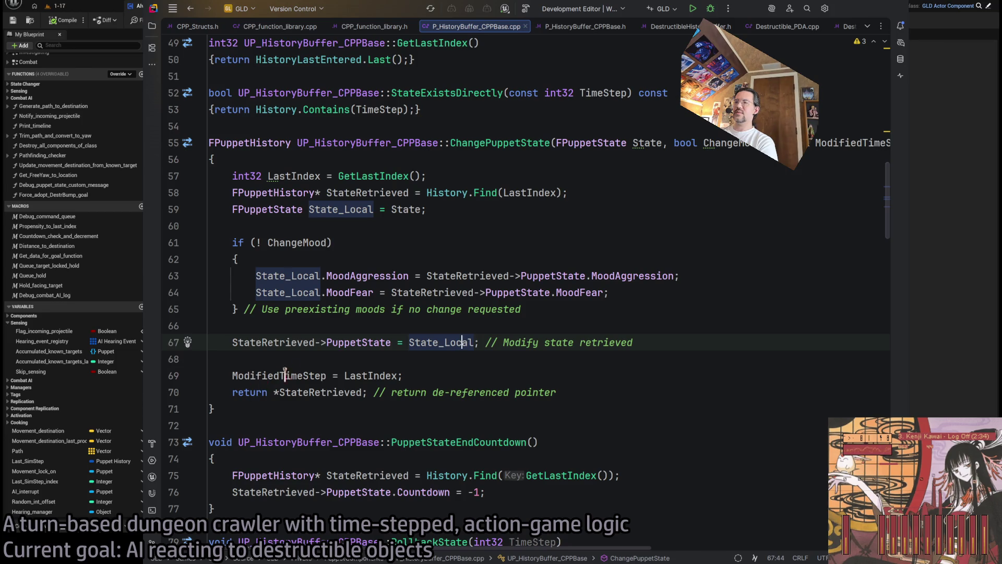
double_click(442, 342)
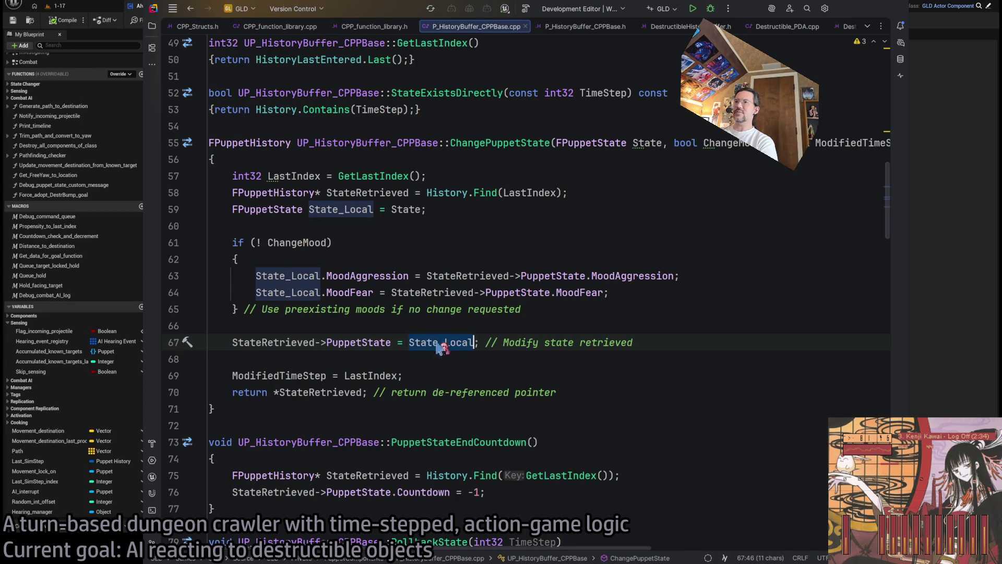
double_click(253, 342)
left_click_drag(253, 342, 461, 346)
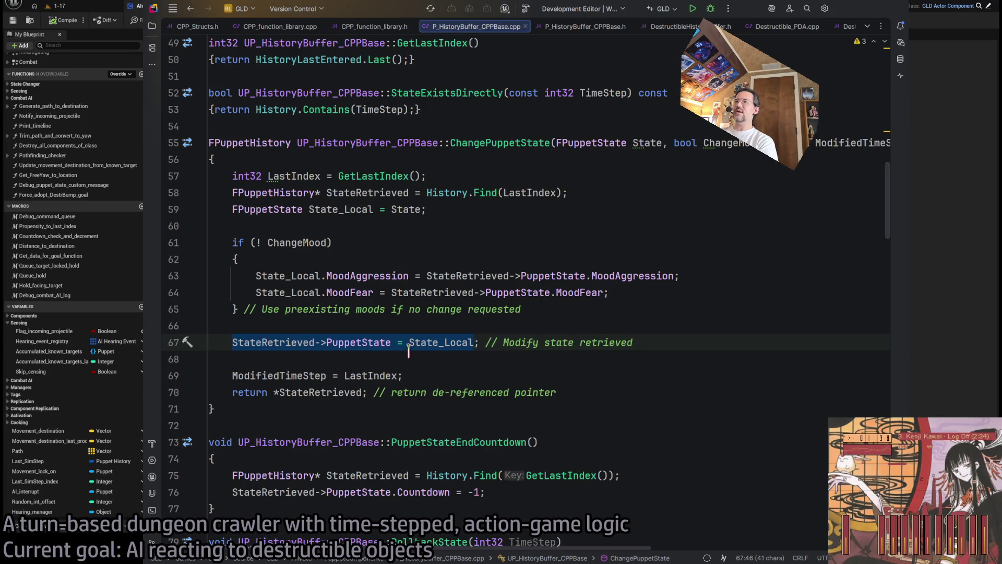
double_click(448, 342)
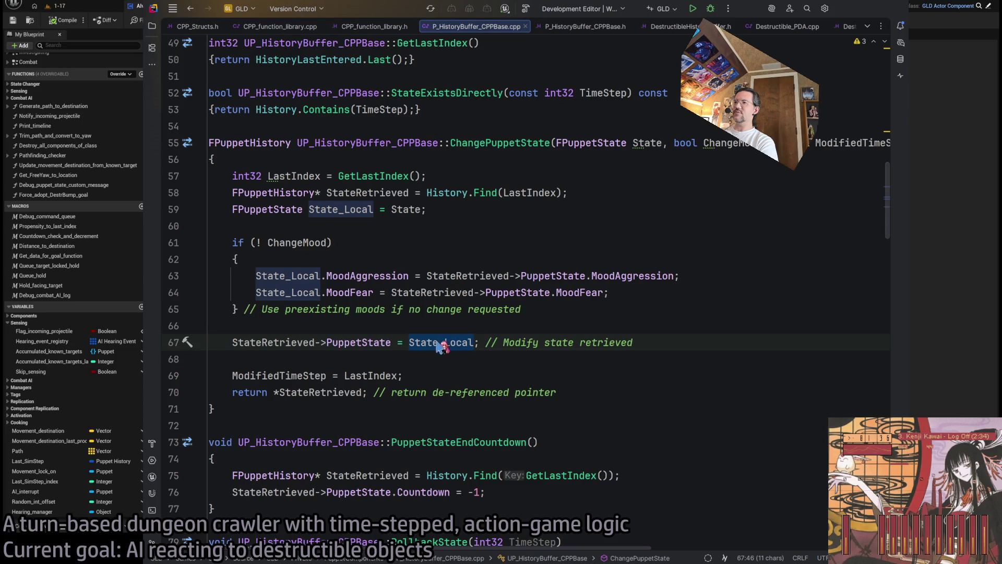
Return to Unreal's Force_adopt_DestrBump_goal graph and pan right to make room.
key("alt+Tab")
left_click_drag(581, 361, 395, 110)
key("alt+Tab")
key("alt+Tab")
left_click(494, 340)
left_click_drag(590, 200, 521, 224)
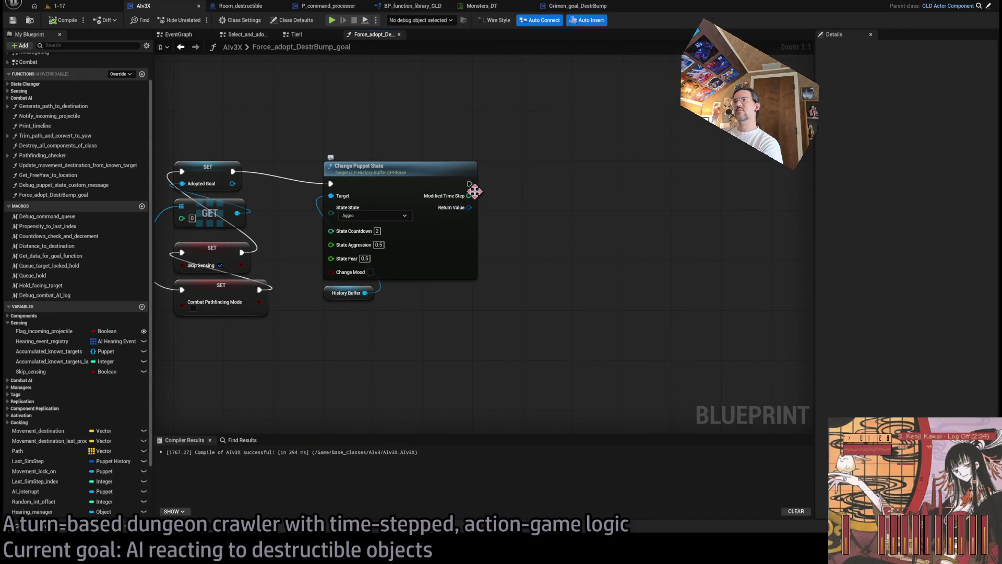
Add Get Last State from History Buffer and break its record with Break Puppet History.
mouse_move(365, 292)
left_mouse_down()
mouse_move(562, 300)
mouse_move(560, 222)
left_mouse_up()
key("Delete")
left_click_drag(365, 292, 543, 317)
left_click_drag(618, 323, 576, 254)
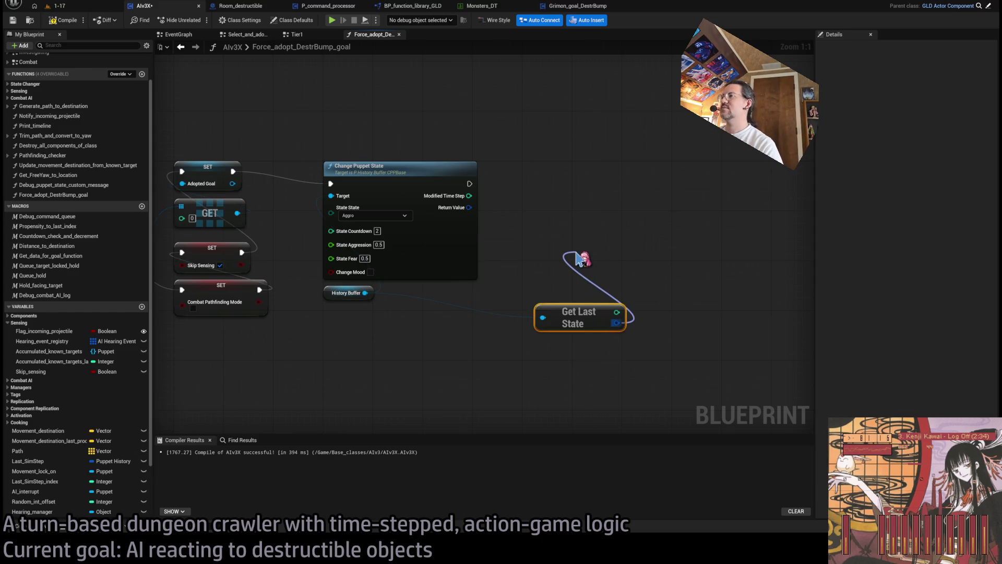
left_click_drag(576, 254, 577, 255)
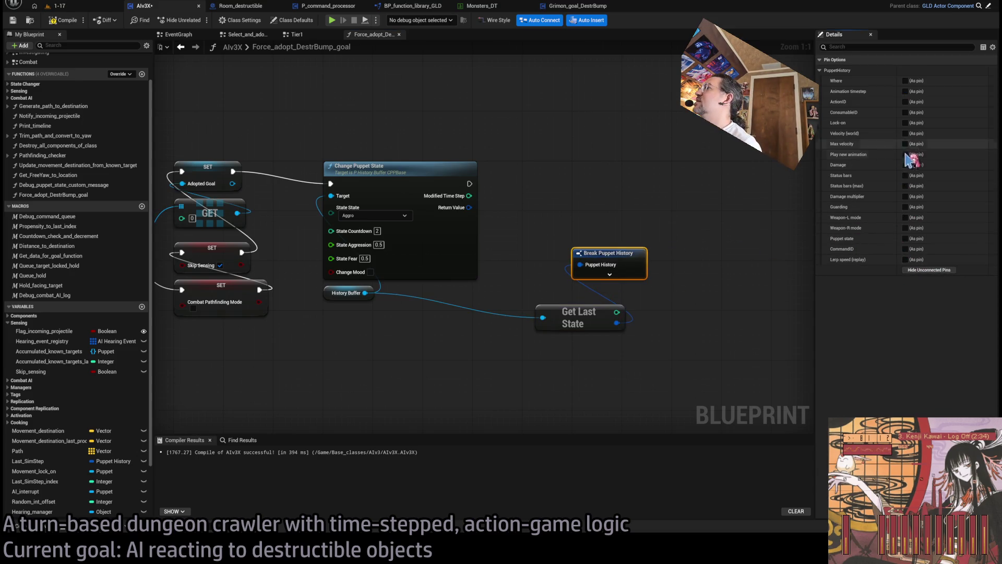
left_click(905, 238)
left_click_drag(645, 250, 613, 267)
Add a Print Text node after Change Puppet State and break out the Puppet State.
left_click_drag(469, 184, 717, 137)
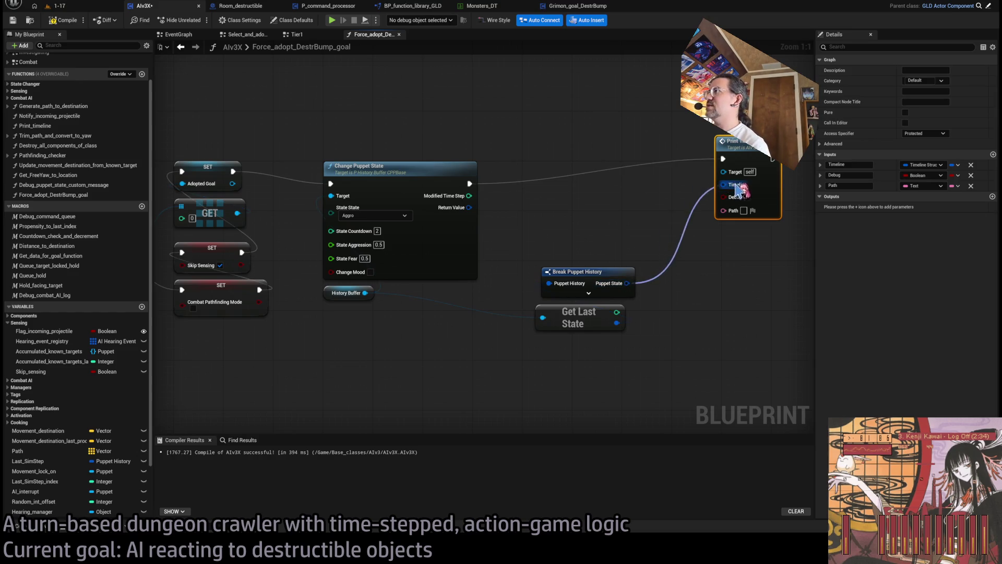
left_click(709, 252)
key("ctrl+z")
left_click_drag(468, 184, 666, 191)
key("ctrl+y")
mouse_move(627, 283)
left_mouse_down()
mouse_move(660, 238)
mouse_move(656, 210)
left_mouse_up()
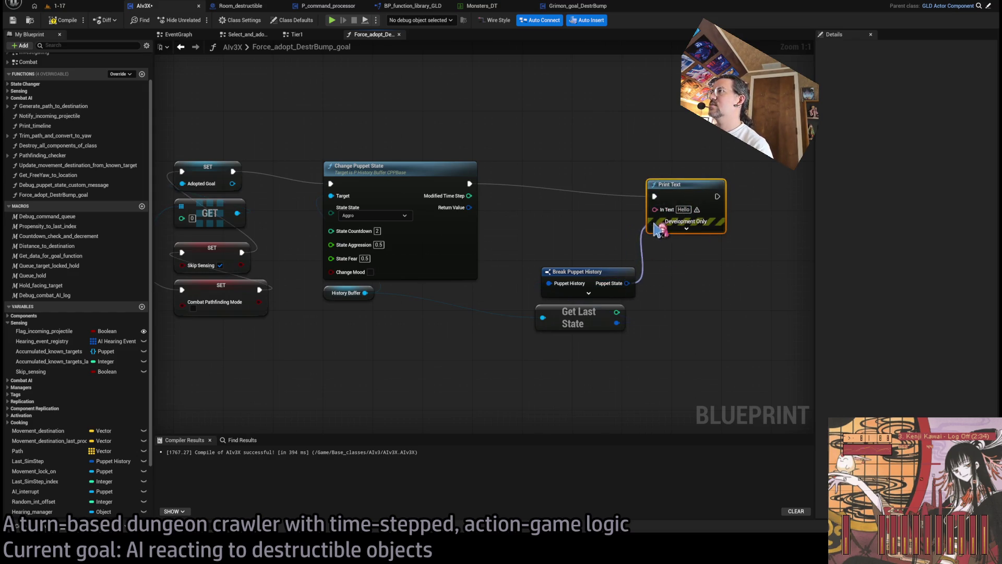
key("ctrl+z")
mouse_move(625, 285)
left_mouse_down()
mouse_move(564, 215)
mouse_move(543, 208)
mouse_move(608, 200)
left_mouse_up()
left_click(566, 237)
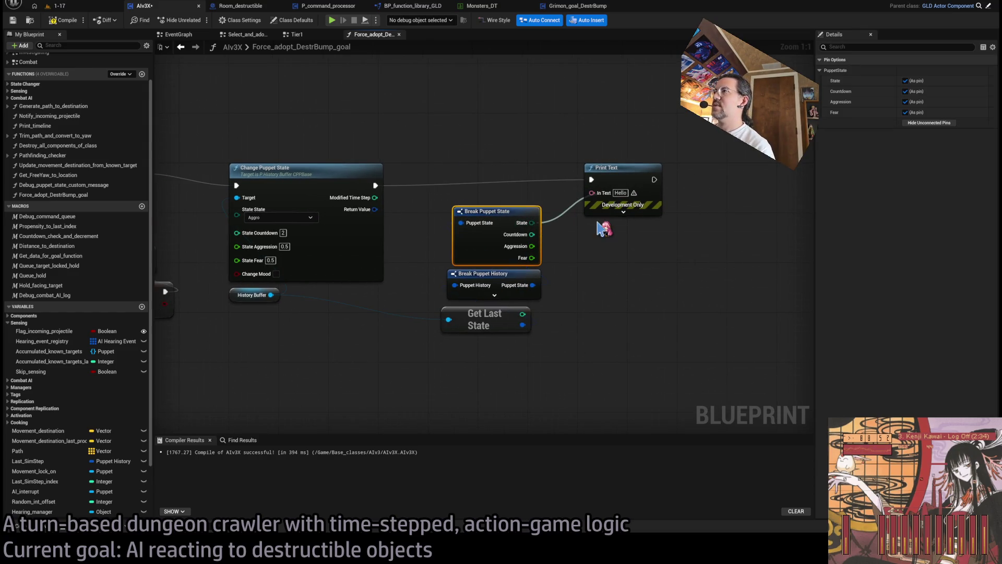
Convert the State to text into Print Text, then play level 1-17 in the editor.
left_click_drag(529, 222, 606, 280)
mouse_move(677, 285)
left_mouse_down()
mouse_move(592, 186)
mouse_move(677, 140)
left_mouse_up()
left_click(655, 172)
left_click_drag(659, 195, 741, 180)
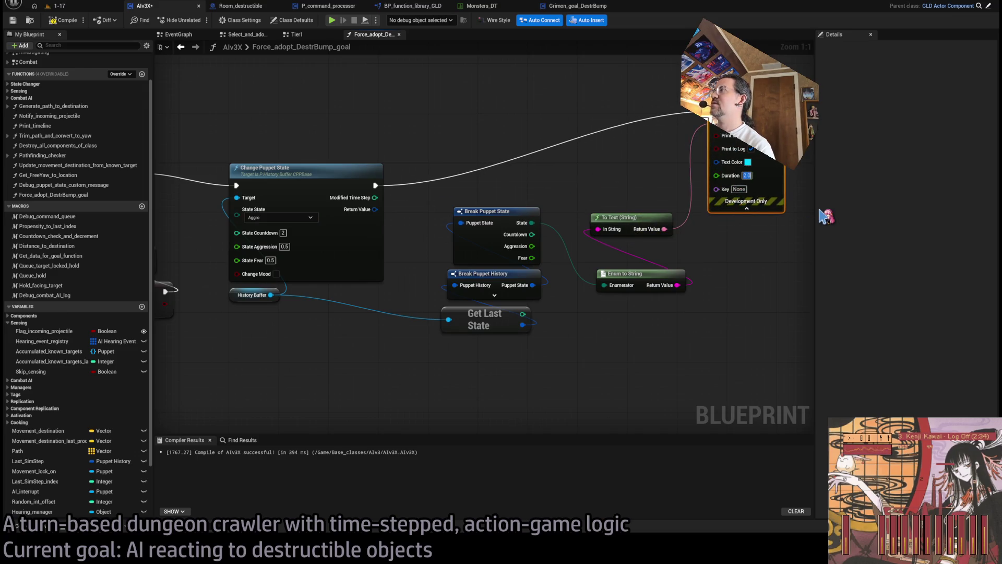
left_click(73, 6)
key("alt+p")
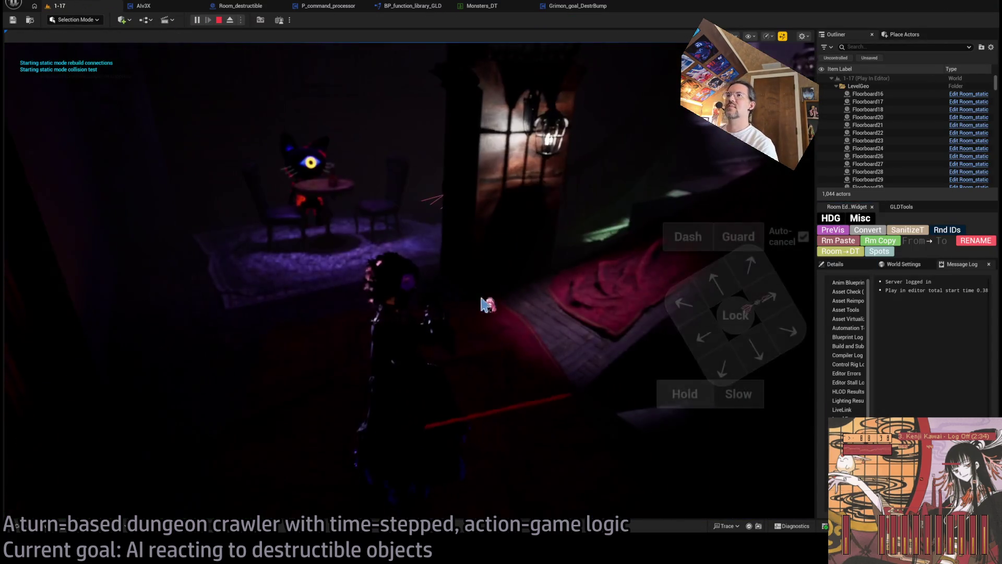
Advance the turn to hit the breakpoint, stop, replay level 1-17, then stop again.
left_click(682, 396)
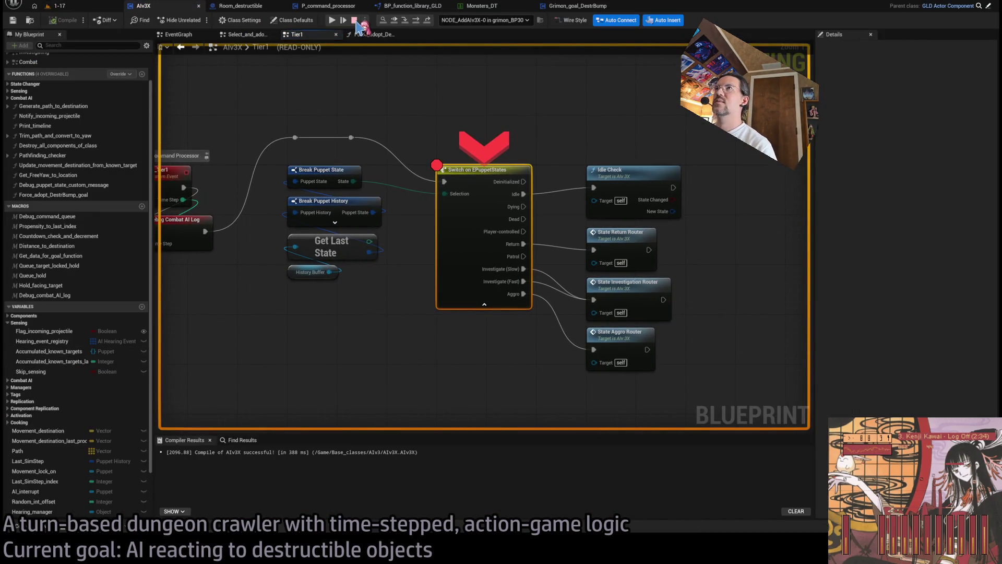
left_click(354, 20)
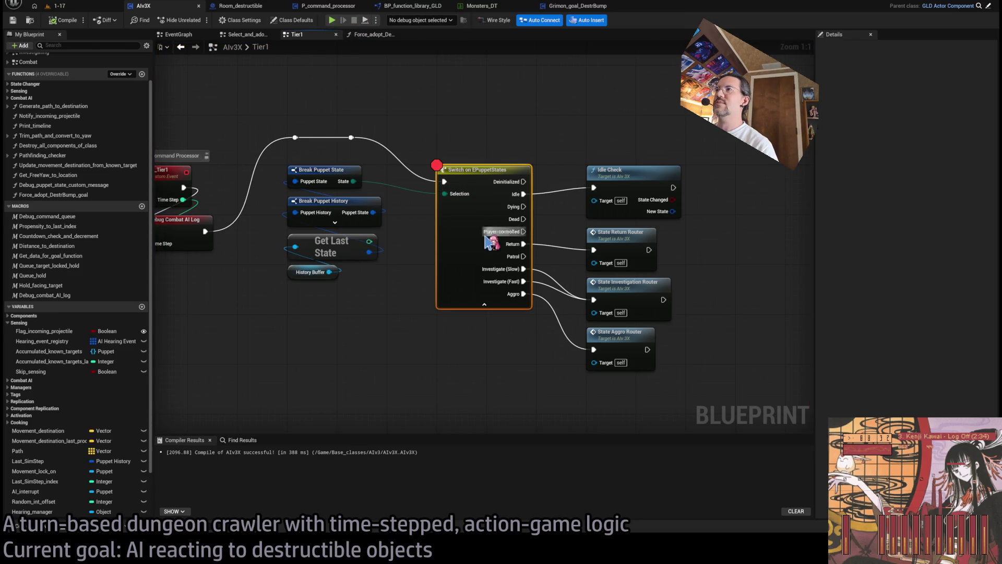
left_click(58, 6)
key("alt+p")
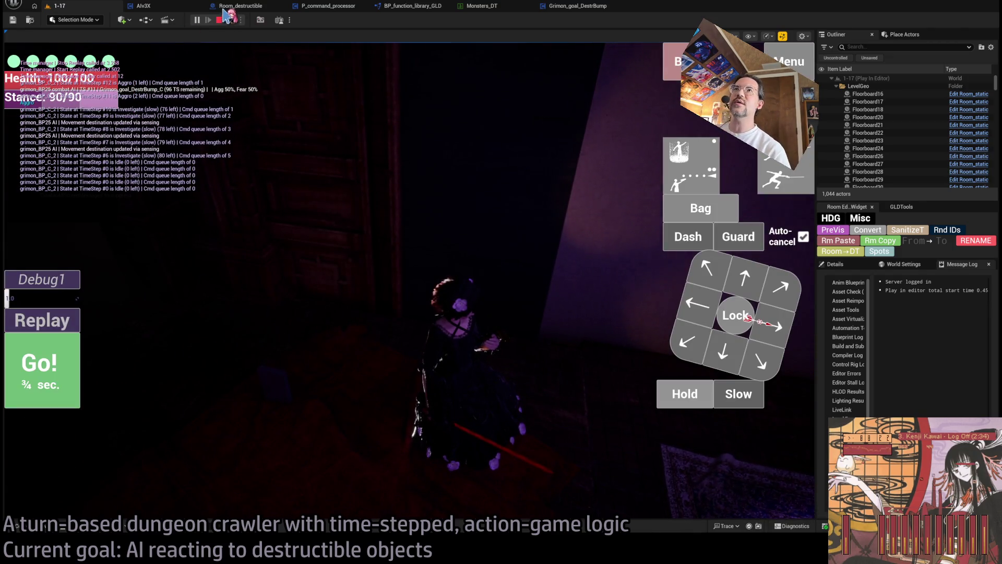
key("Escape")
Browse the open blueprint tabs, ending on P_command_processor's Movement_calc_for_Where_variables graph.
left_click(566, 6)
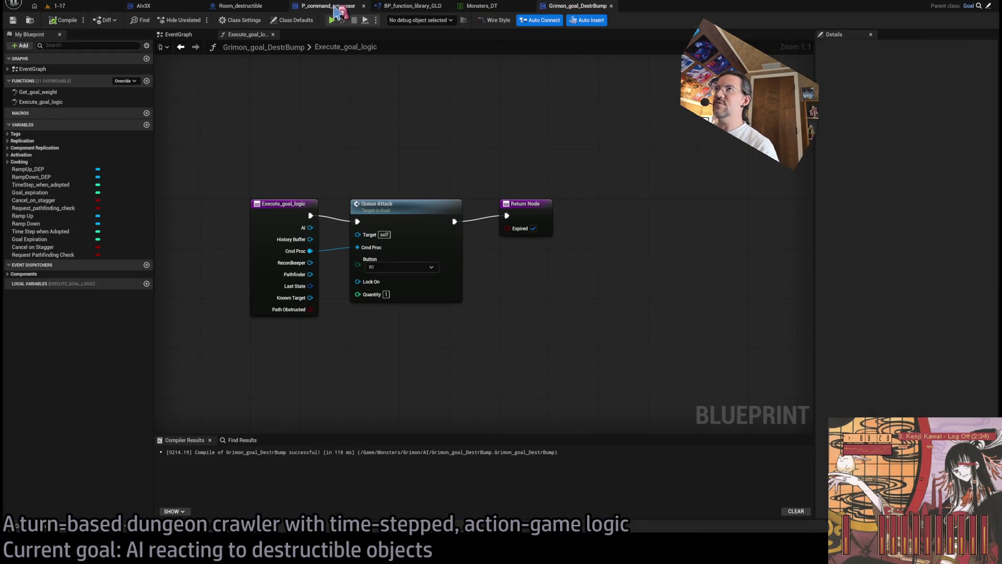
left_click(328, 5)
left_click(240, 6)
left_click(175, 7)
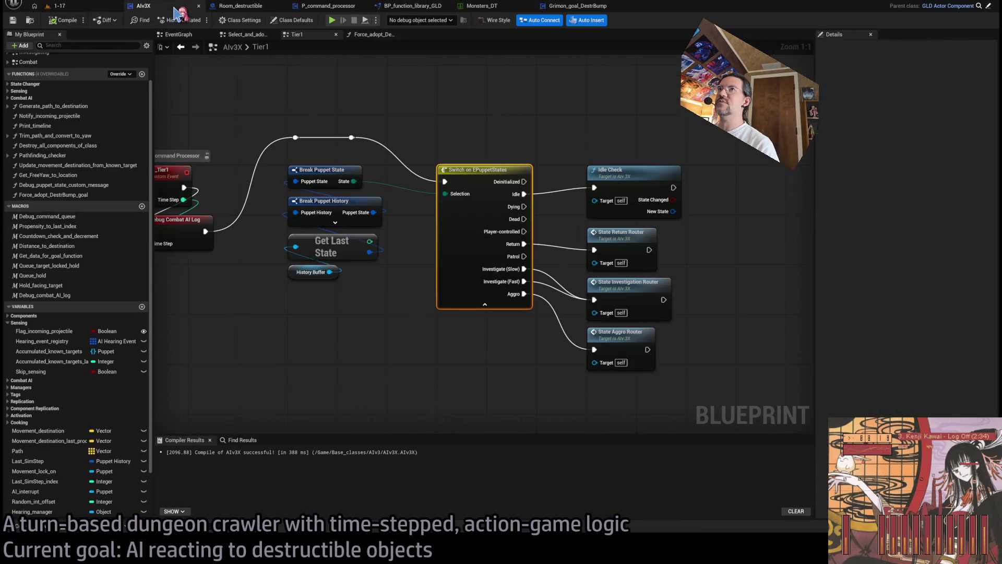
left_click(256, 6)
left_click(329, 6)
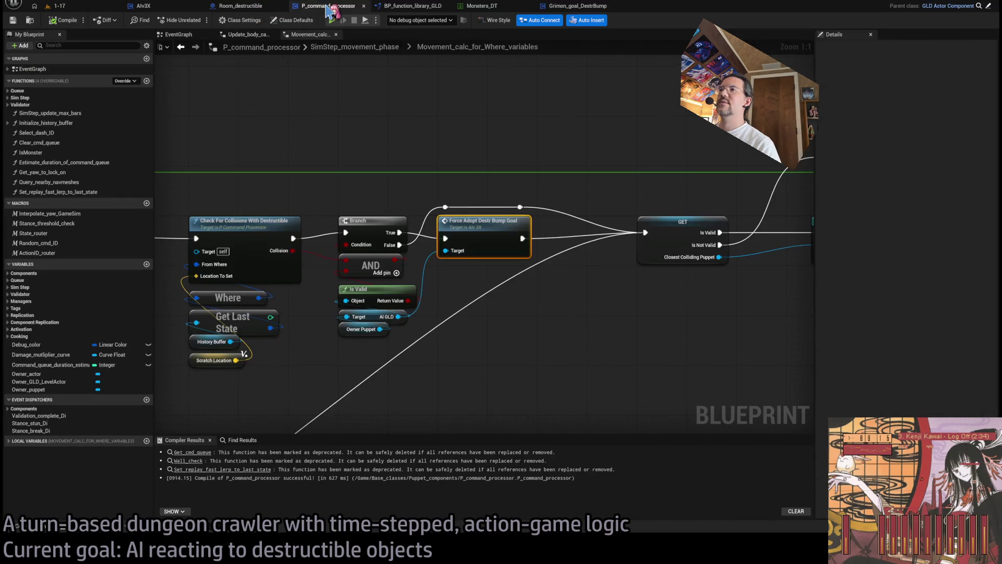
left_click(414, 6)
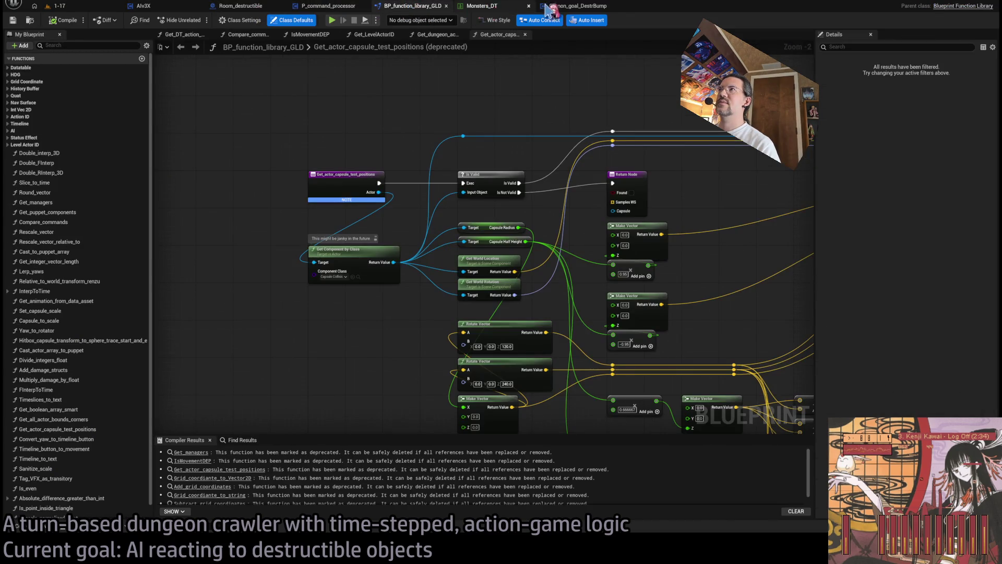
left_click(570, 6)
left_click(483, 5)
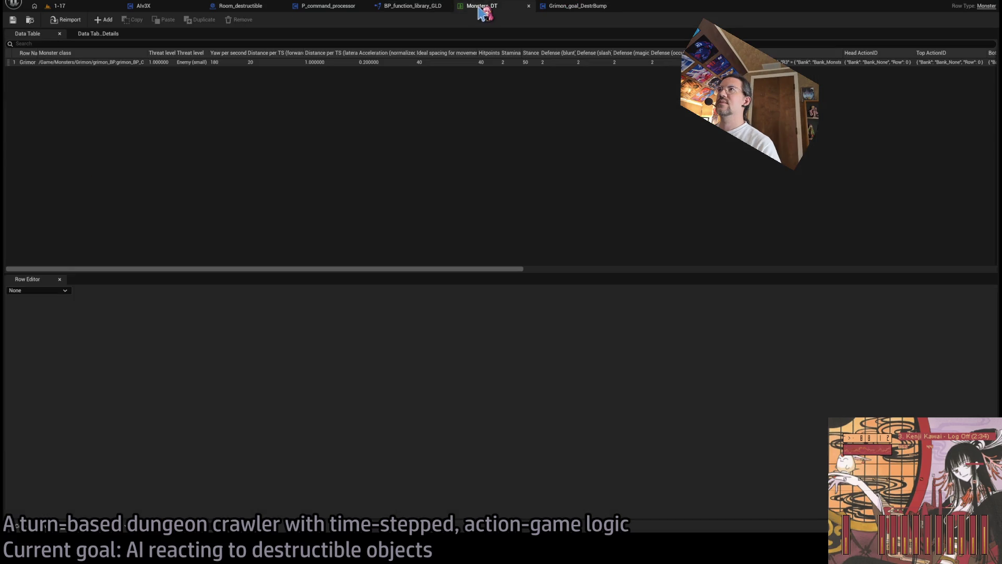
left_click(406, 6)
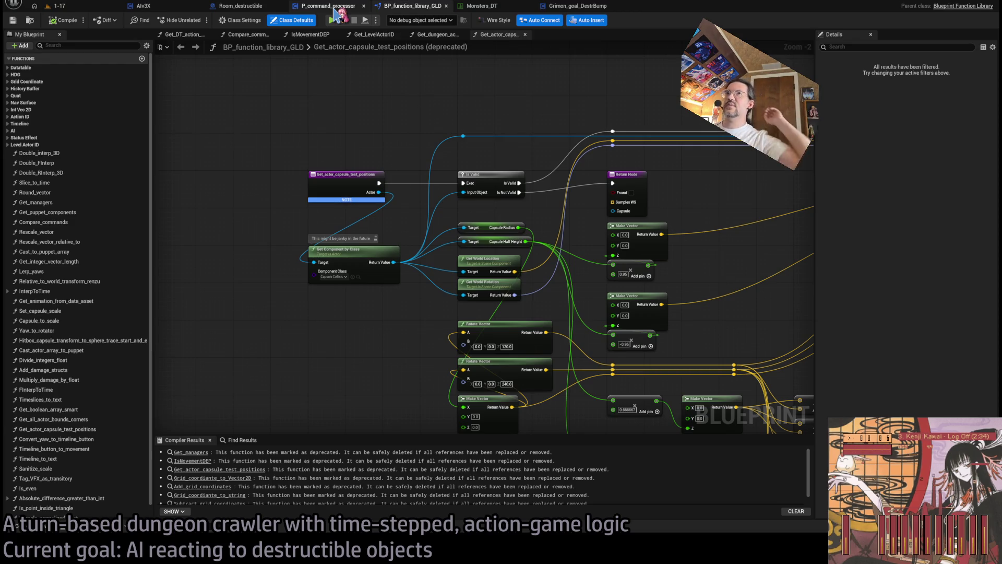
left_click(335, 10)
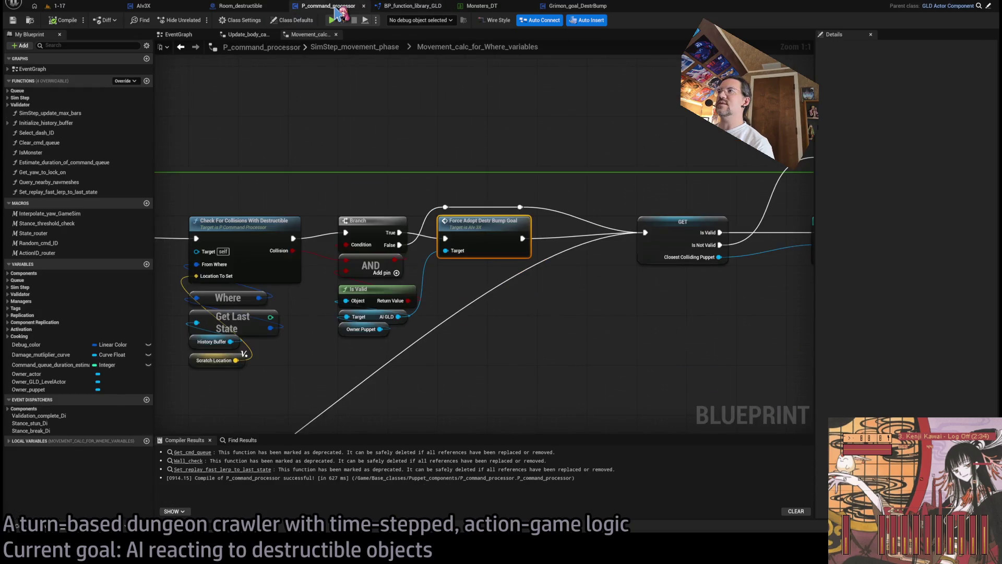
Open Force_adopt_DestrBump_goal, save and compile AIv3X, then restore the state-printing nodes.
left_click_drag(463, 209, 326, 195)
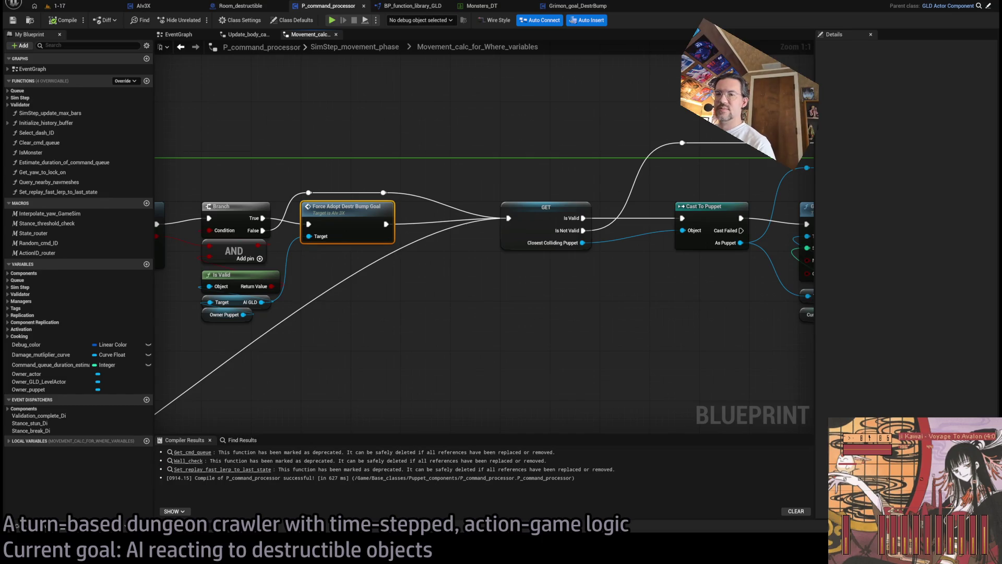
double_click(344, 216)
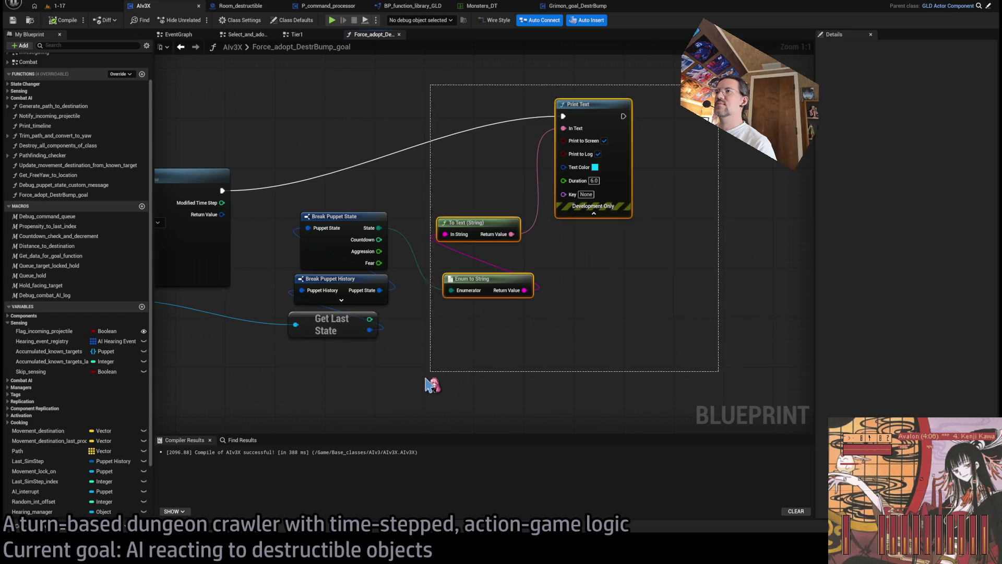
left_click_drag(621, 321, 635, 320)
key("ctrl+s")
left_click(79, 15)
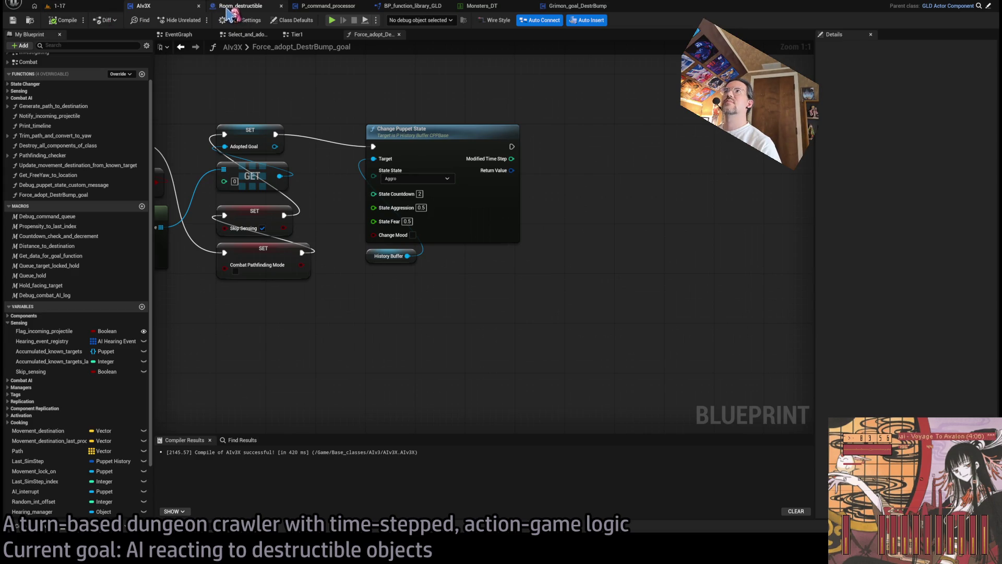
key("ctrl+z")
key("ctrl+z")
scroll(629, 188, "down", 1)
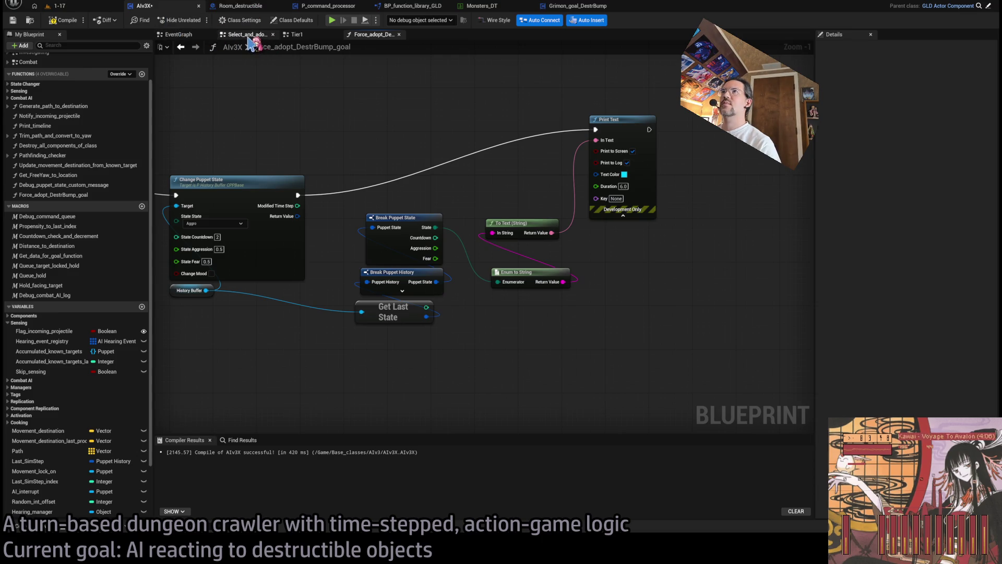
In Tier1, add a Print Text node above the switch with Duration 8.0.
left_click(293, 34)
scroll(350, 130, "up", 2)
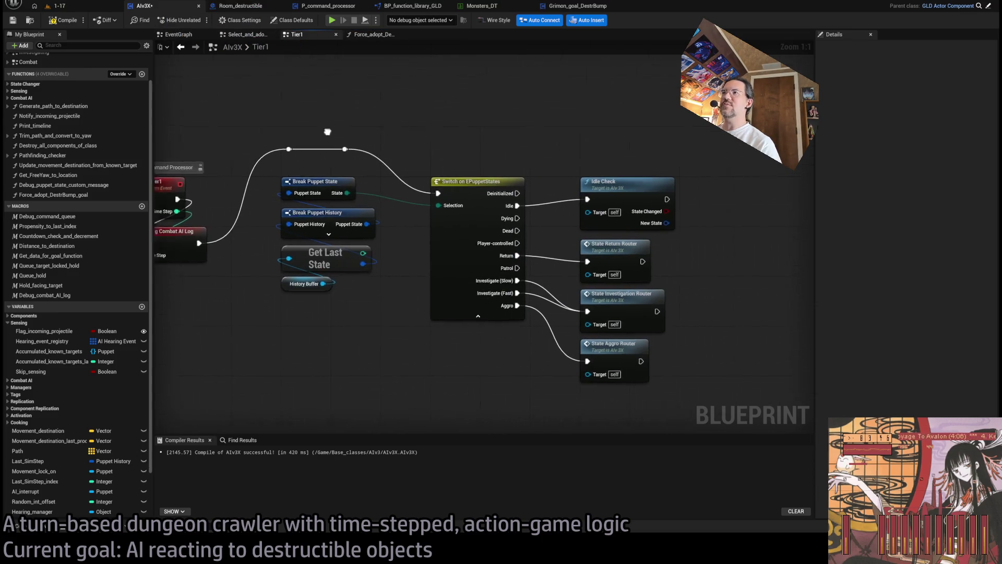
left_click_drag(495, 174, 352, 282)
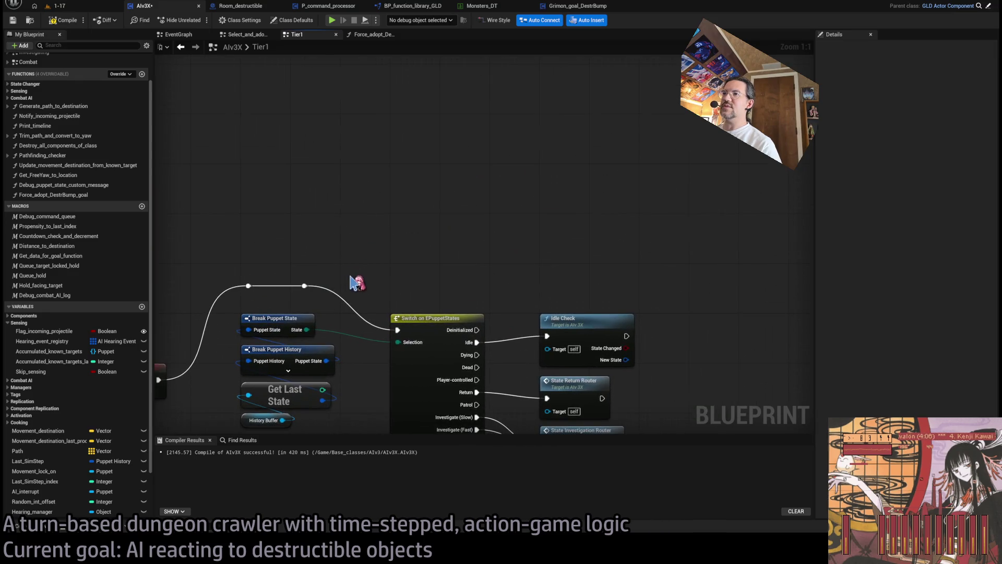
key("ctrl+v")
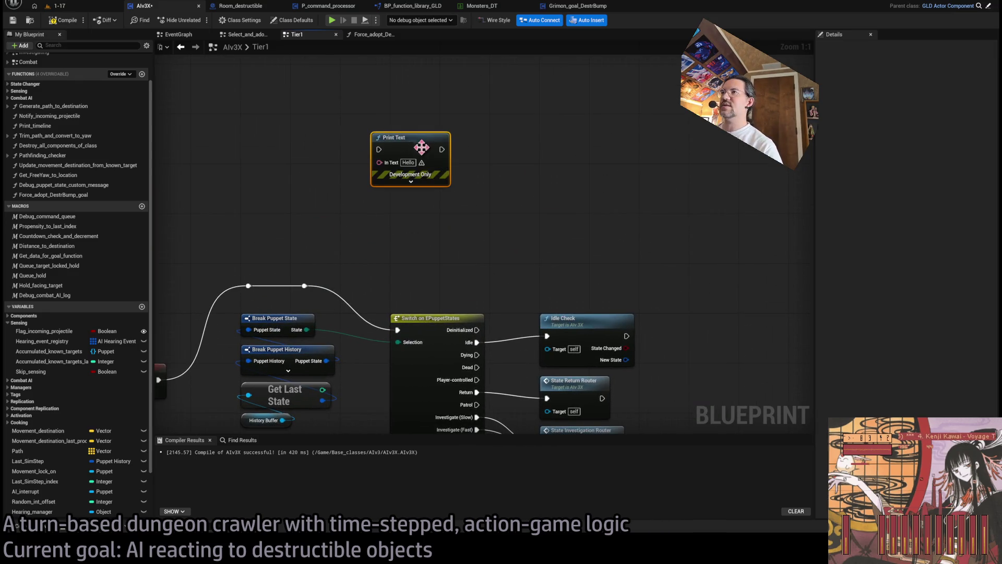
left_click(411, 183)
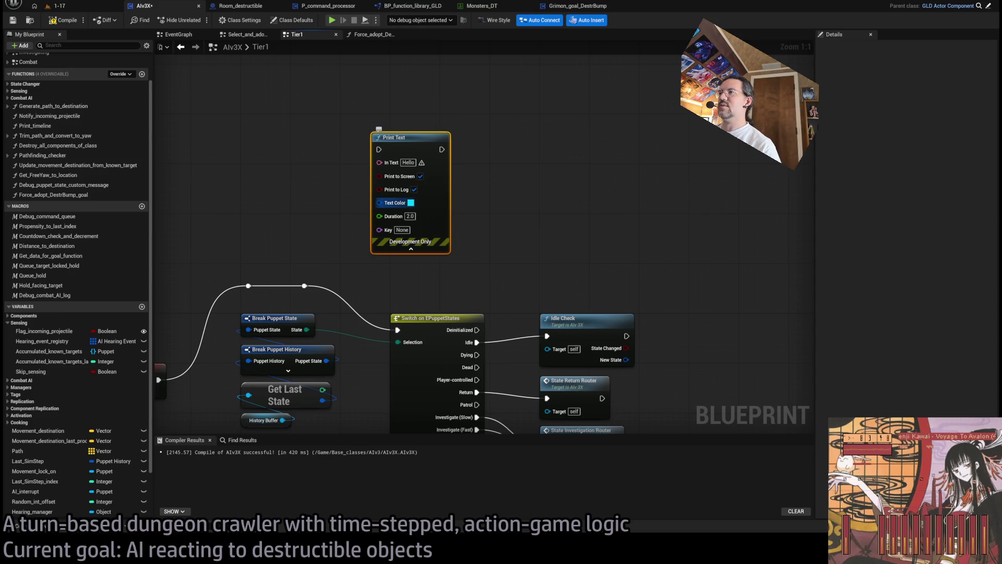
left_click(410, 216)
Feed the puppet's State as text into Print Text and run execution through it before the switch.
left_click_drag(307, 330, 230, 194)
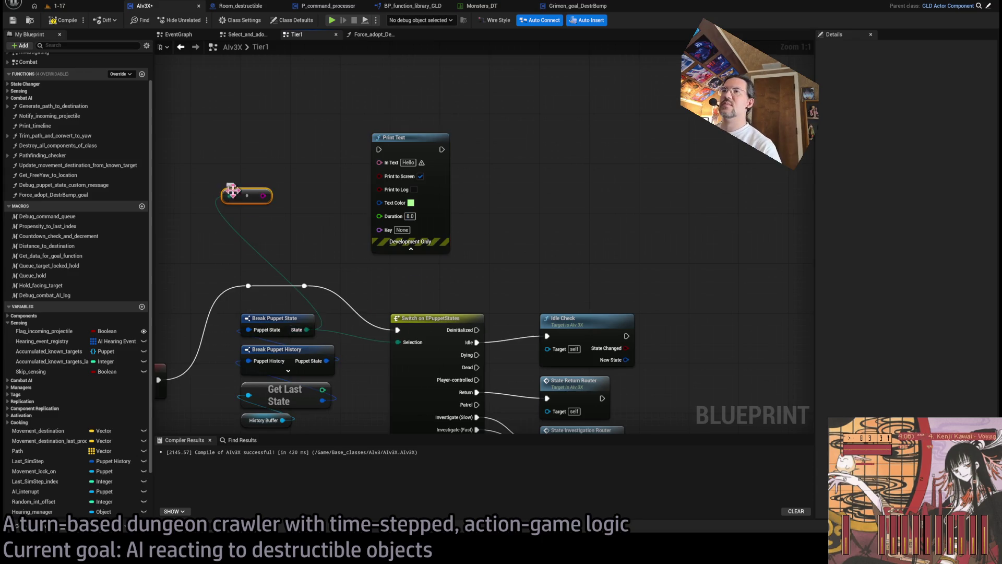
left_click_drag(307, 330, 214, 194)
left_click_drag(291, 211, 379, 162)
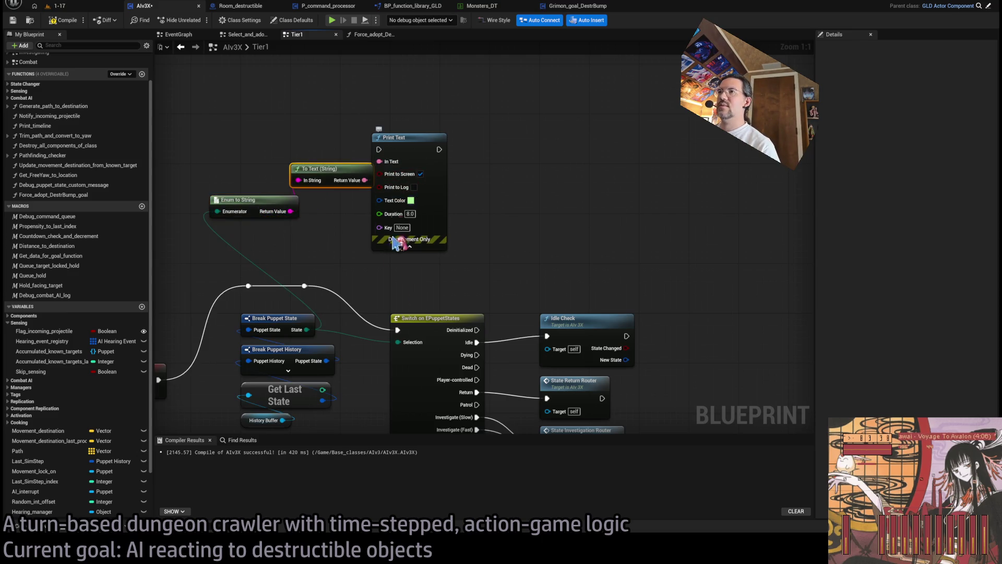
mouse_move(305, 286)
left_mouse_down()
mouse_move(364, 202)
mouse_move(310, 287)
mouse_move(379, 150)
left_mouse_up()
left_click_drag(439, 149, 398, 330)
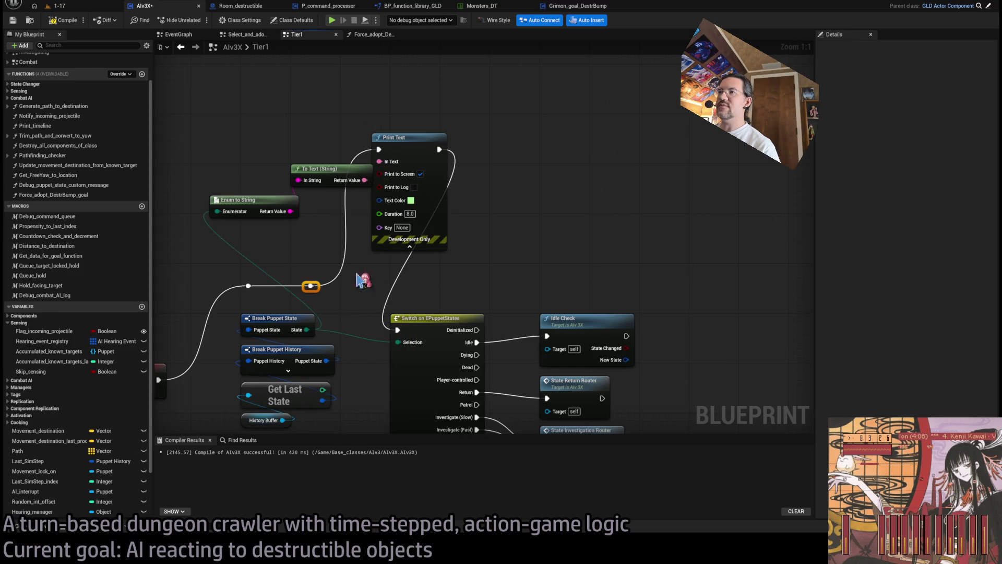
left_click(57, 6)
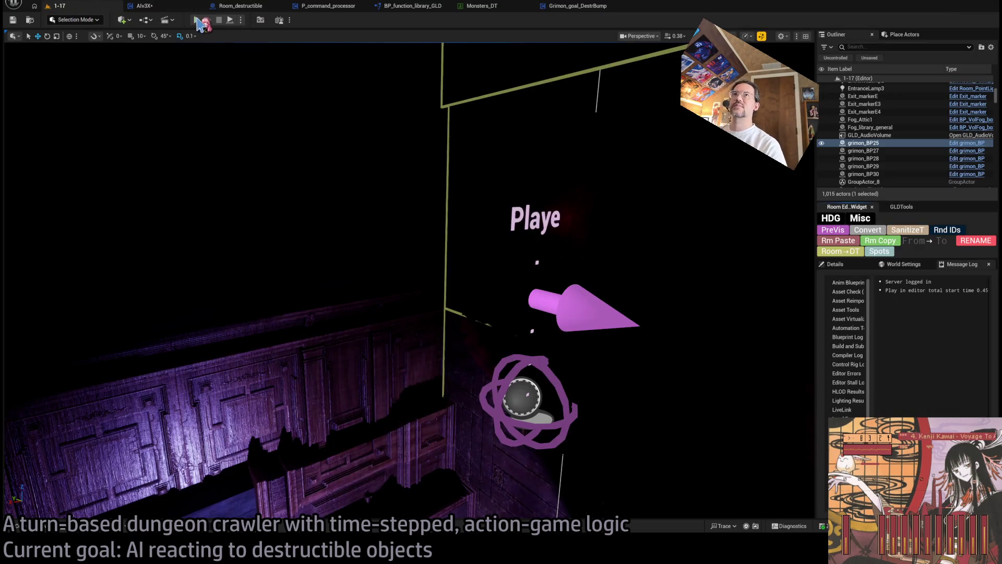
Play level 1-17, watch the Idle, Investigate and Aggro prints, then stop.
key("alt+p")
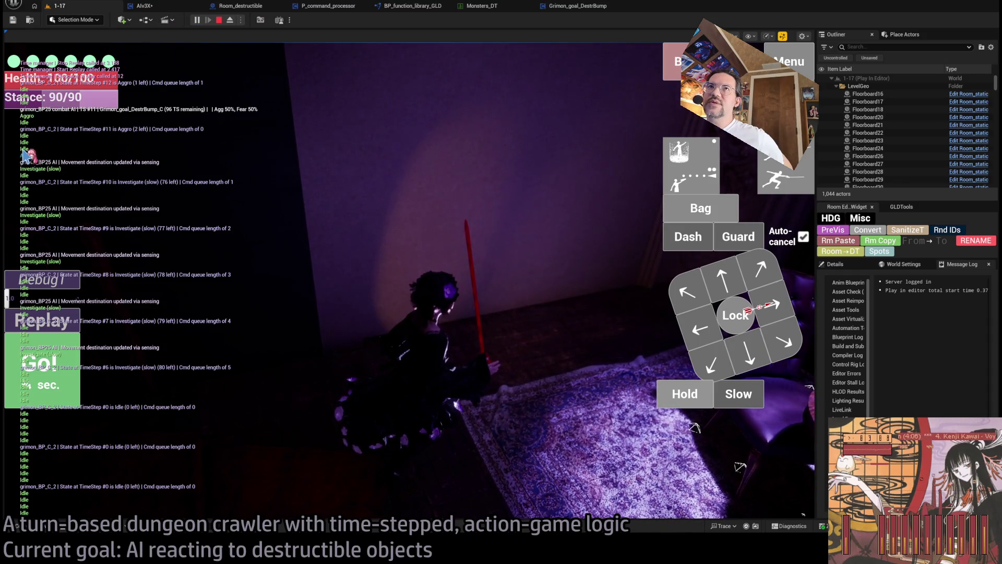
key("Escape")
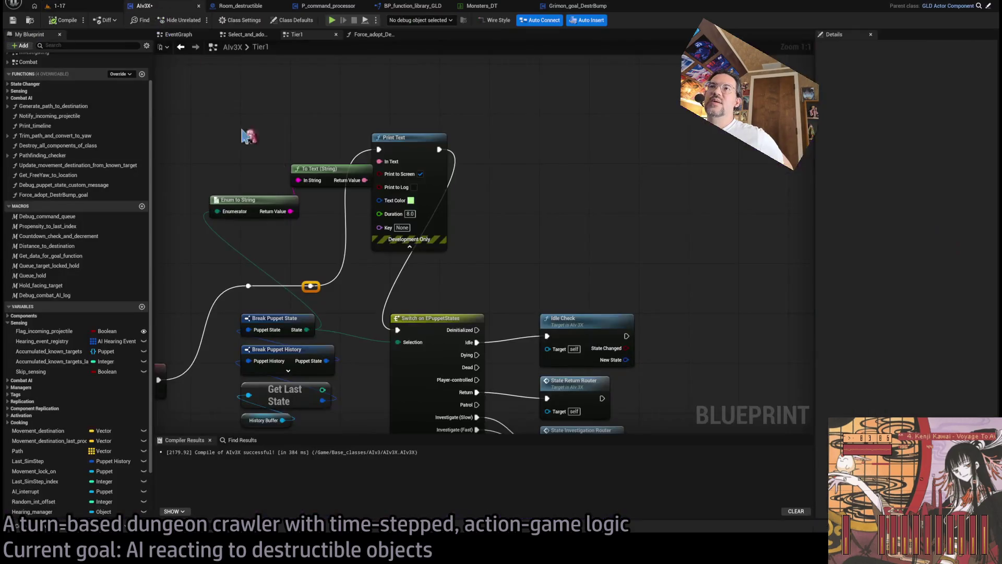
Delete Tier1's Print Text, To Text and Enum to String nodes and wire the reroute into Switch on EPuppetStates.
scroll(566, 225, "down", 1)
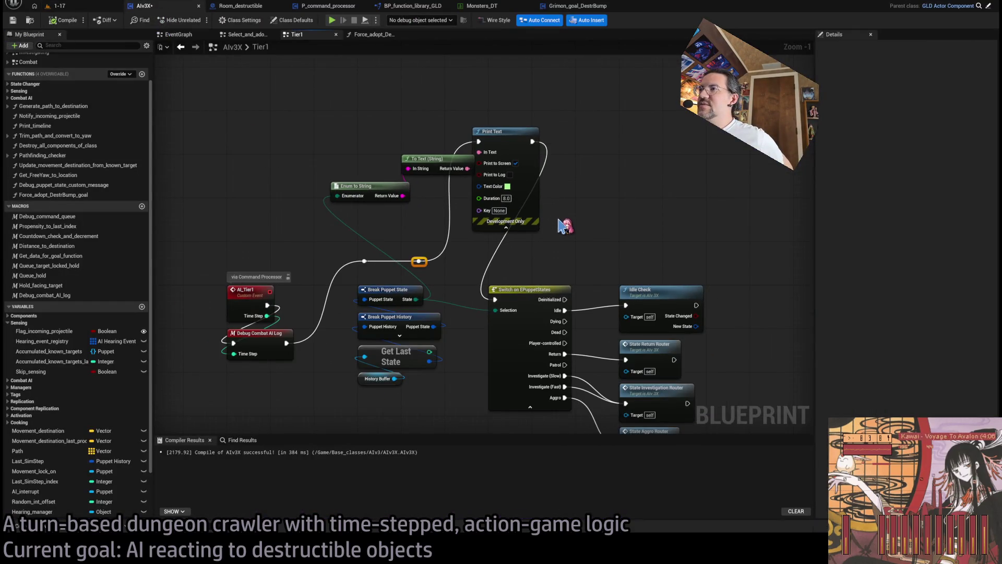
left_click_drag(562, 241, 559, 232)
scroll(462, 330, "up", 1)
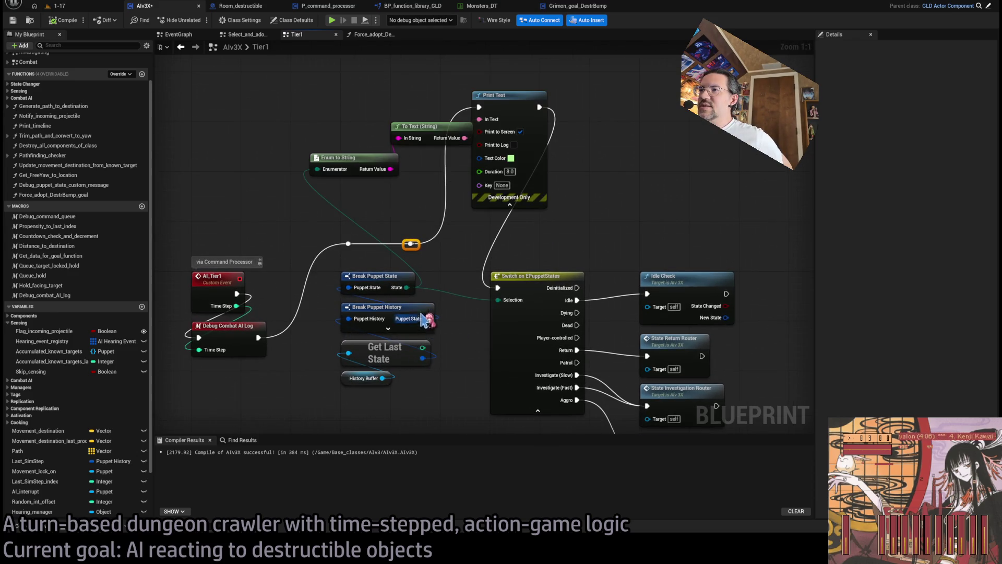
mouse_move(387, 404)
left_mouse_down()
mouse_move(359, 282)
mouse_move(331, 262)
mouse_move(364, 279)
left_mouse_up()
left_click_drag(395, 310, 465, 399)
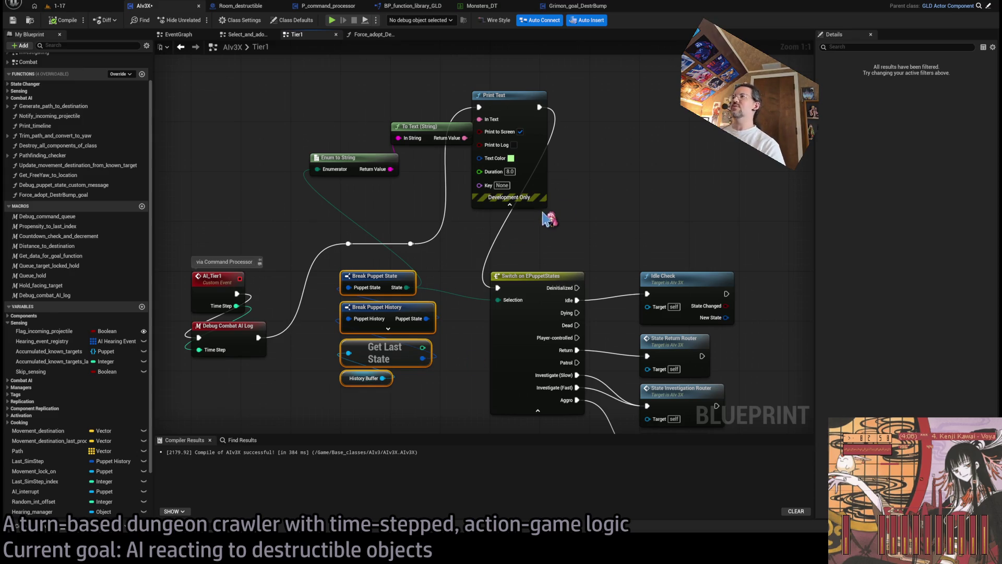
left_click_drag(543, 218, 292, 141)
key("Delete")
left_click_drag(411, 242, 498, 288)
left_click(328, 6)
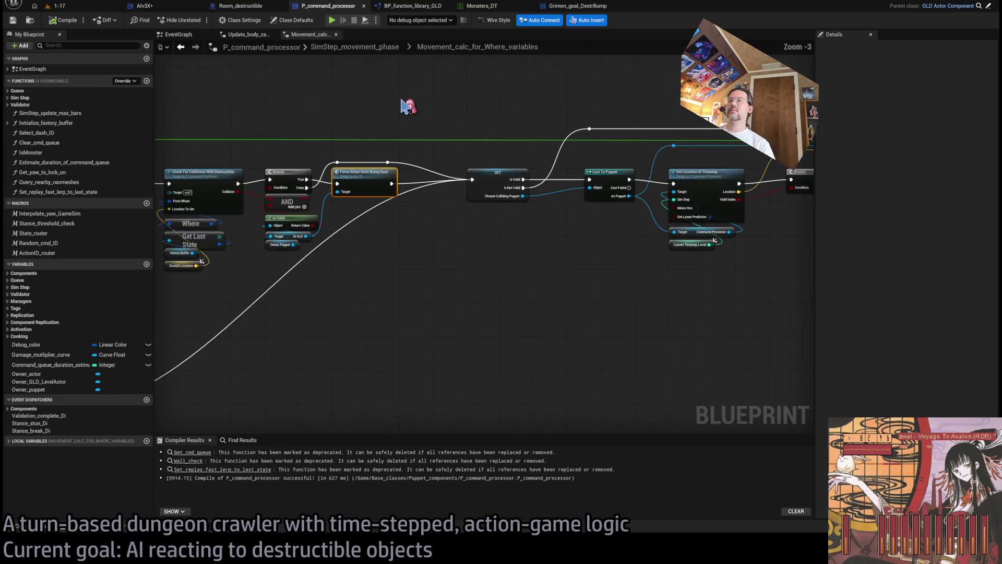
scroll(548, 282, "down", 2)
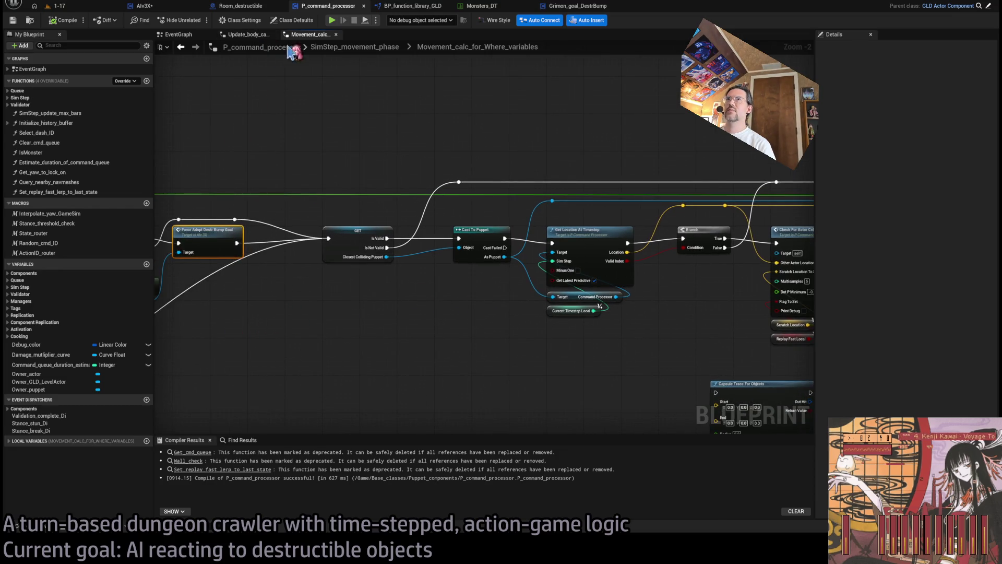
left_click(355, 47)
scroll(438, 238, "up", 6)
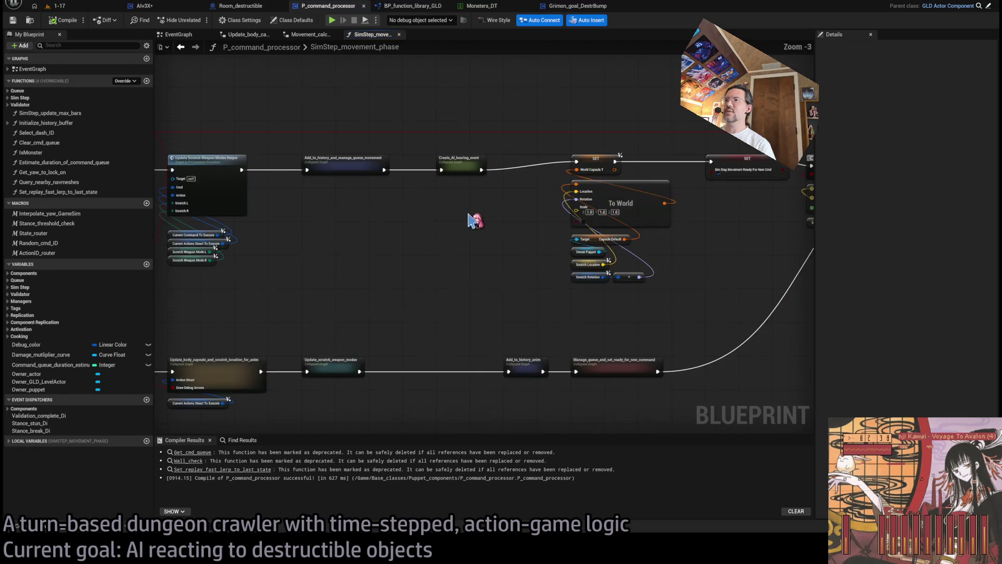
mouse_move(583, 256)
left_mouse_down()
mouse_move(386, 260)
mouse_move(812, 241)
mouse_move(579, 253)
left_mouse_up()
scroll(580, 253, "up", 3)
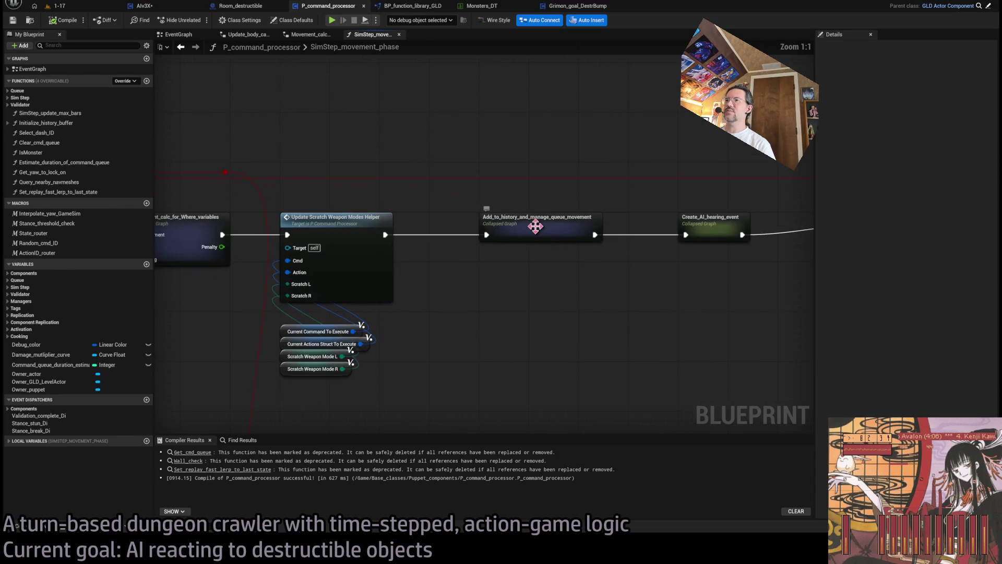
double_click(607, 241)
scroll(620, 251, "up", 4)
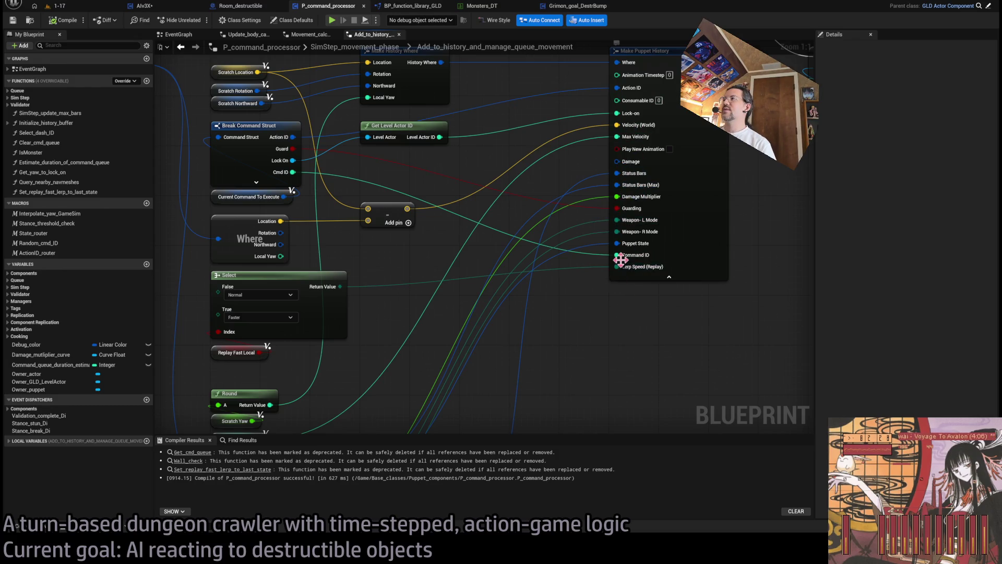
double_click(600, 252)
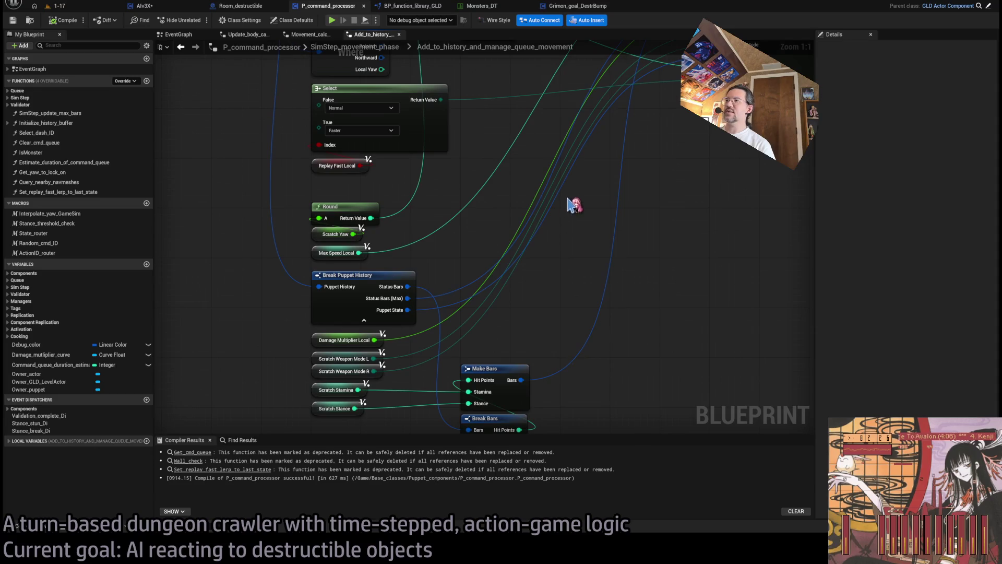
left_click(366, 275)
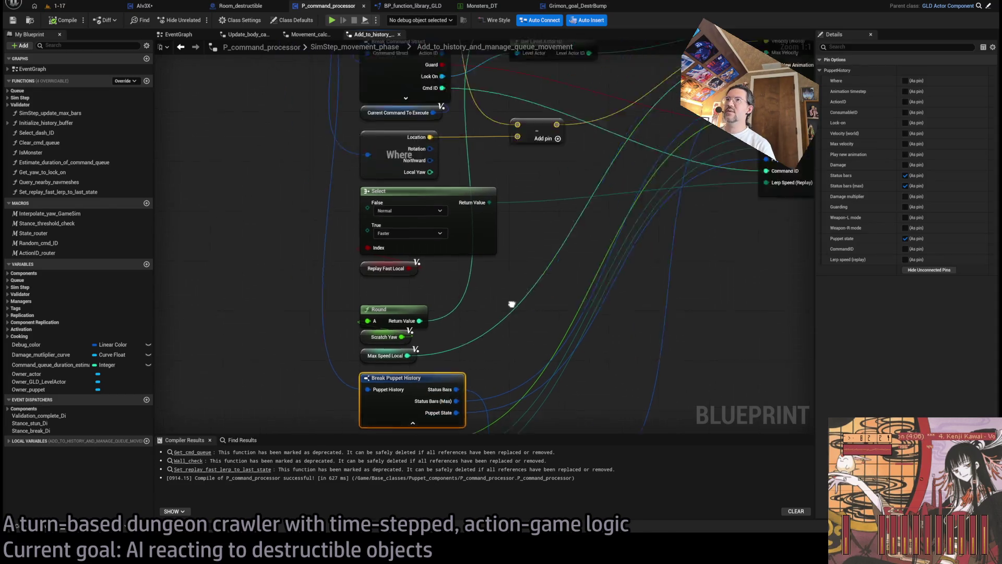
double_click(286, 170)
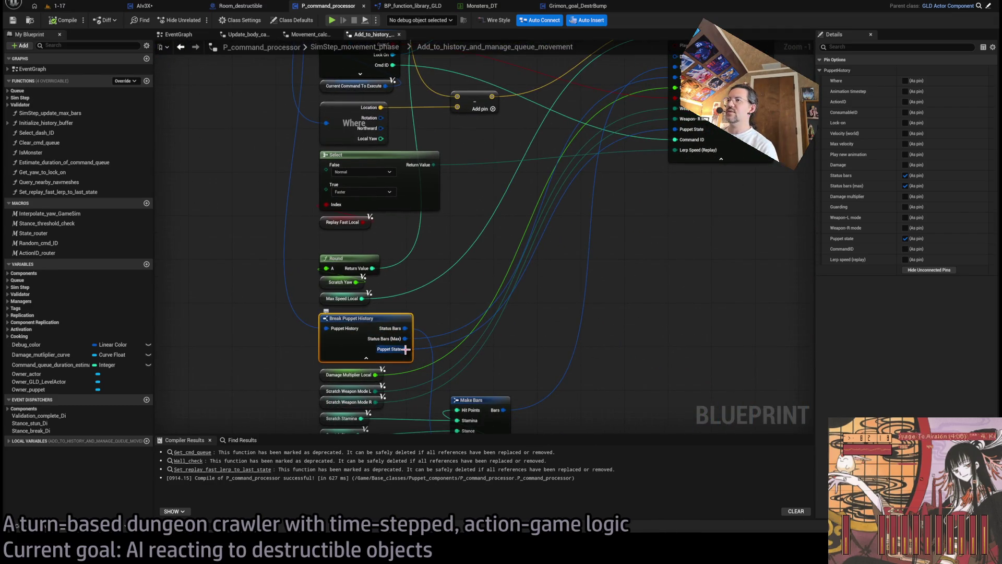
double_click(405, 349)
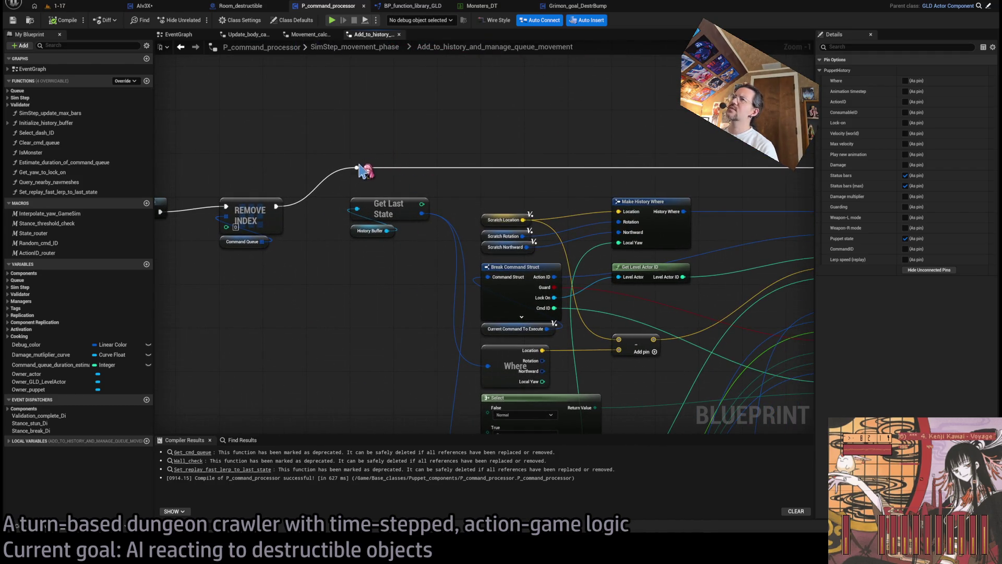
Add a Print String after the reroute knot, break Get Last State's history, and set Duration to 8.0.
left_click_drag(357, 167, 458, 101)
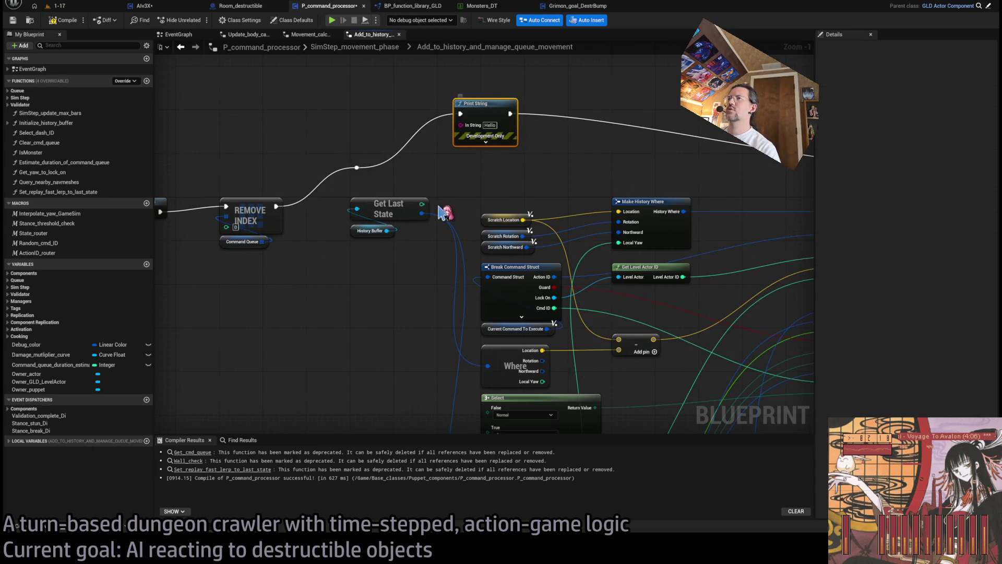
mouse_move(422, 213)
left_mouse_down()
mouse_move(460, 168)
mouse_move(332, 90)
mouse_move(344, 95)
left_mouse_up()
left_click(486, 142)
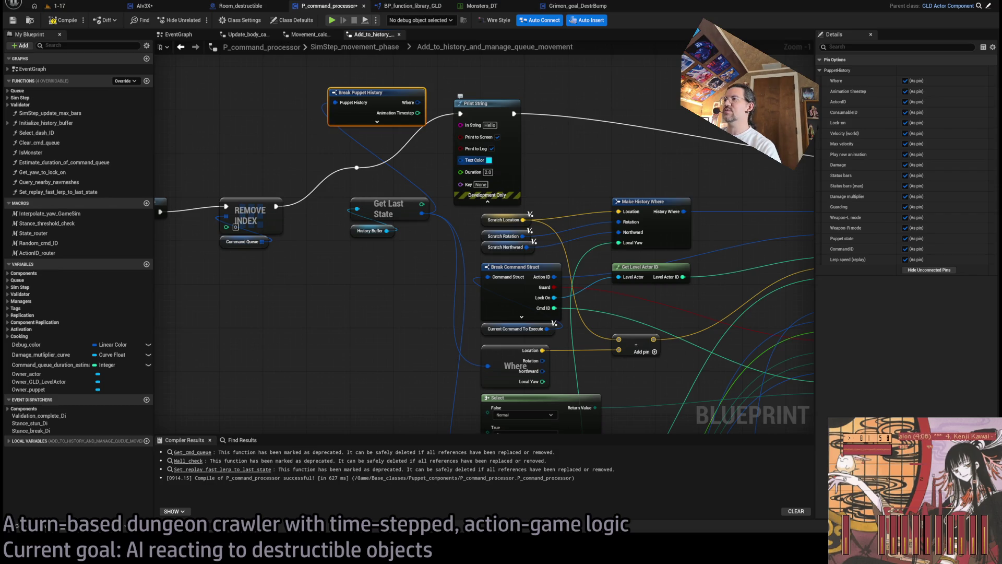
left_click(488, 172)
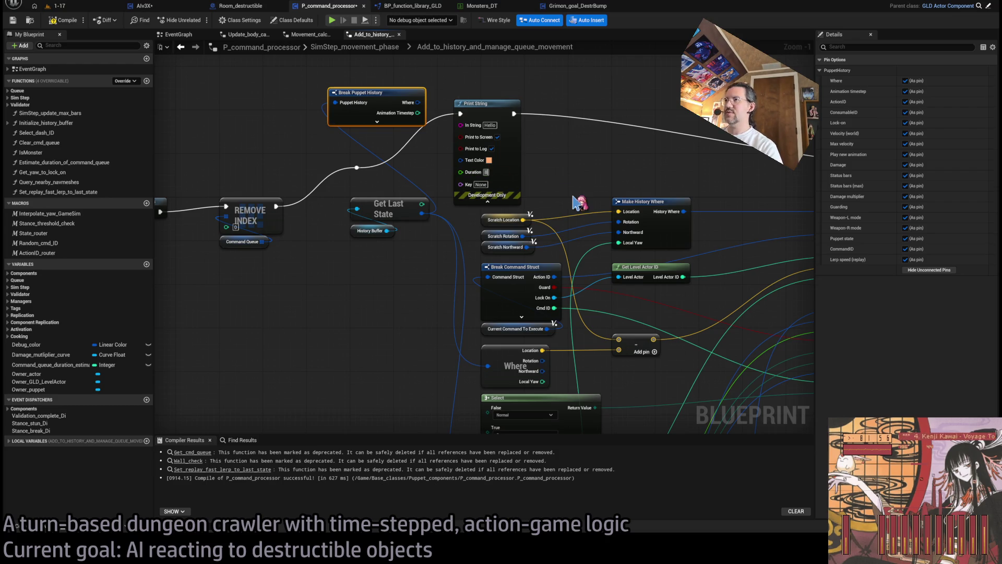
type("8")
Expose Puppet State, add Break Puppet State, and feed State through Enum to String into Print String.
left_click_drag(376, 102, 305, 102)
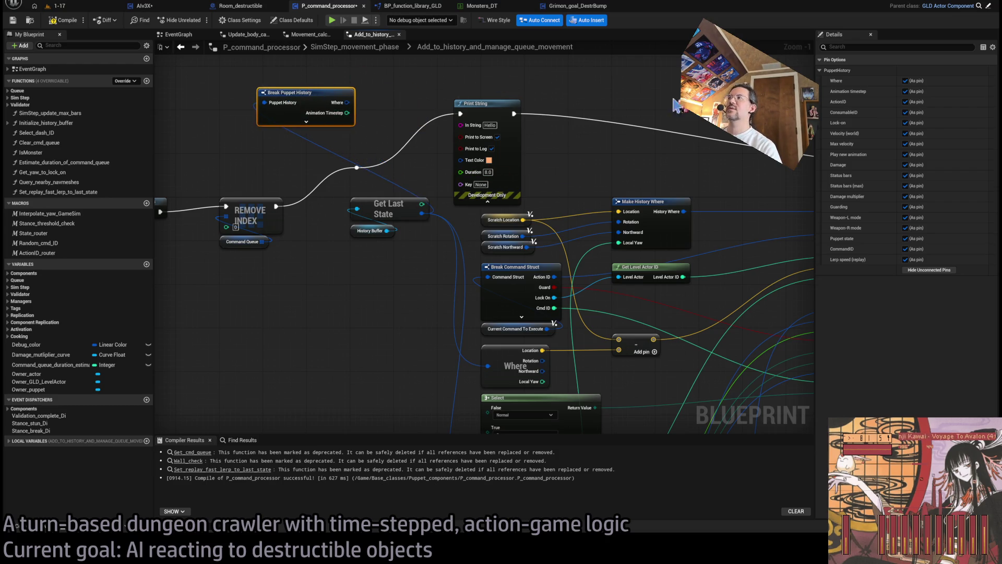
left_click(931, 270)
left_click(905, 238)
mouse_move(335, 103)
left_mouse_down()
mouse_move(270, 64)
mouse_move(264, 89)
left_mouse_up()
left_click(313, 102)
left_click_drag(331, 103, 373, 121)
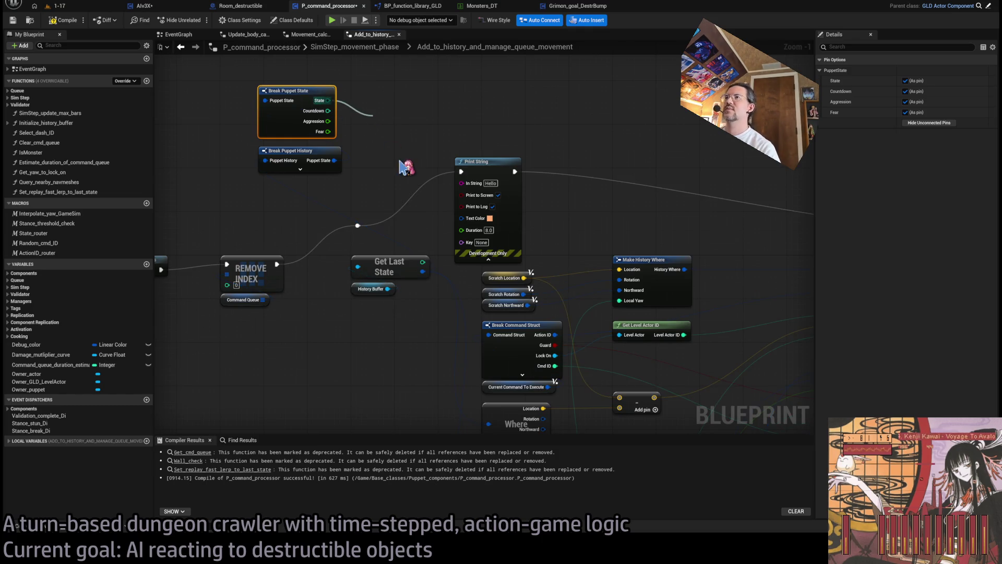
left_click_drag(406, 167, 461, 182)
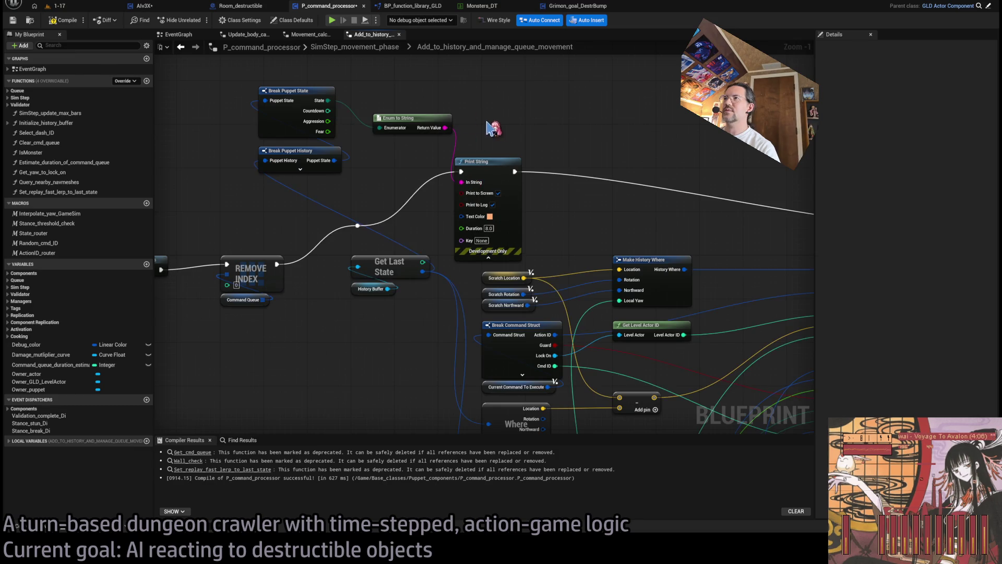
left_click(75, 7)
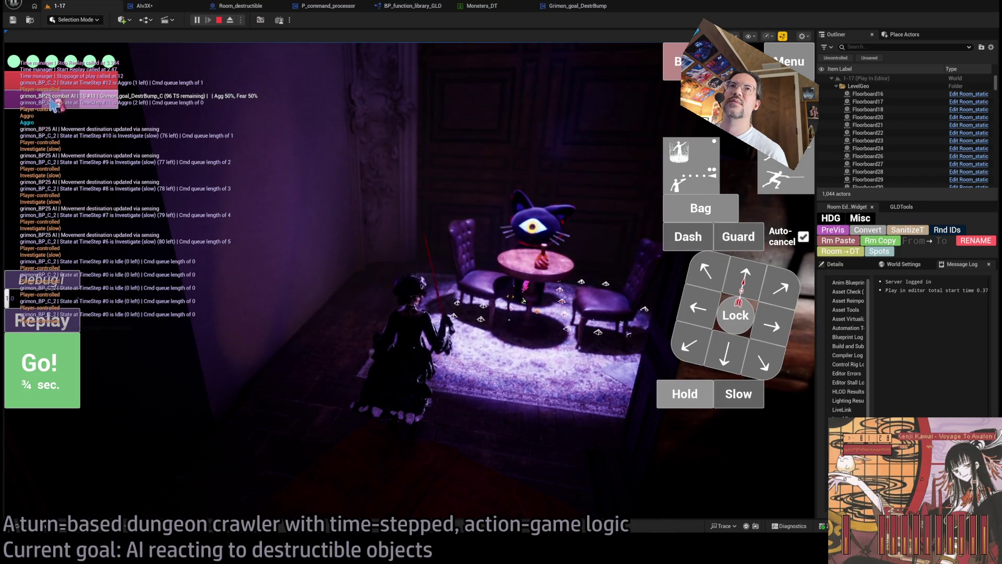
Stop the play session and view Get_actor_capsule_test_positions in BP_function_library_GLD.
left_click(220, 20)
left_click(412, 6)
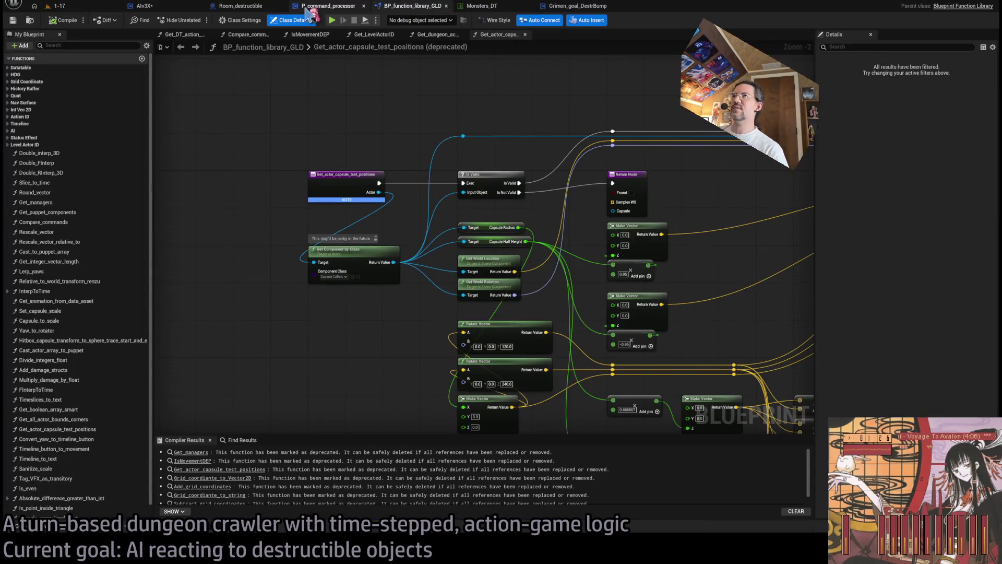
Delete the command processor's Print String and Break debug nodes and reconnect the reroute knot to Add state.
left_click(308, 7)
scroll(243, 125, "down", 1)
mouse_move(200, 84)
left_mouse_down()
mouse_move(365, 173)
mouse_move(441, 163)
mouse_move(516, 178)
left_mouse_up()
scroll(512, 172, "down", 2)
key("Delete")
mouse_move(257, 207)
left_mouse_down()
mouse_move(596, 205)
mouse_move(632, 229)
left_mouse_up()
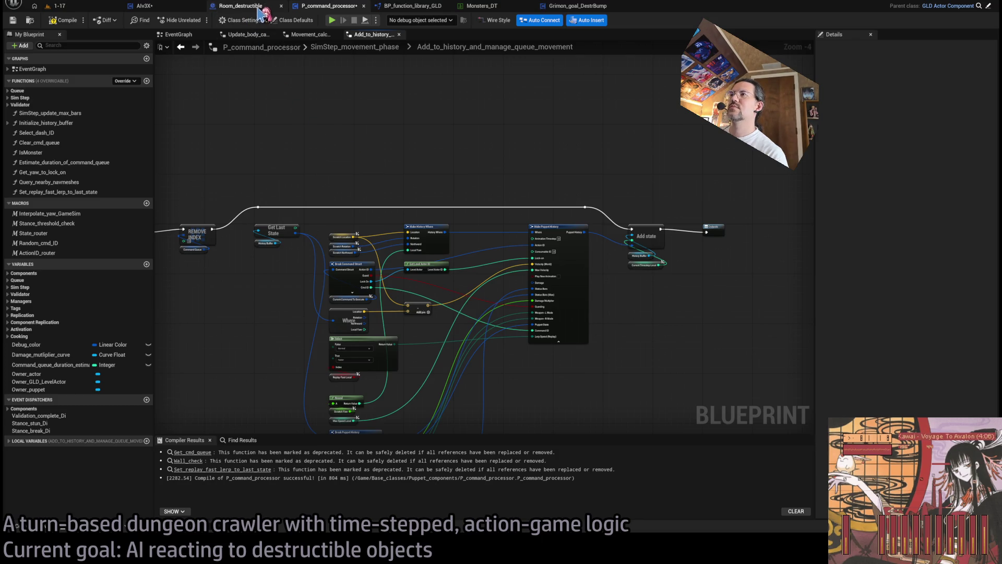
left_click(557, 230)
left_click_drag(548, 358, 541, 357)
left_click(620, 330)
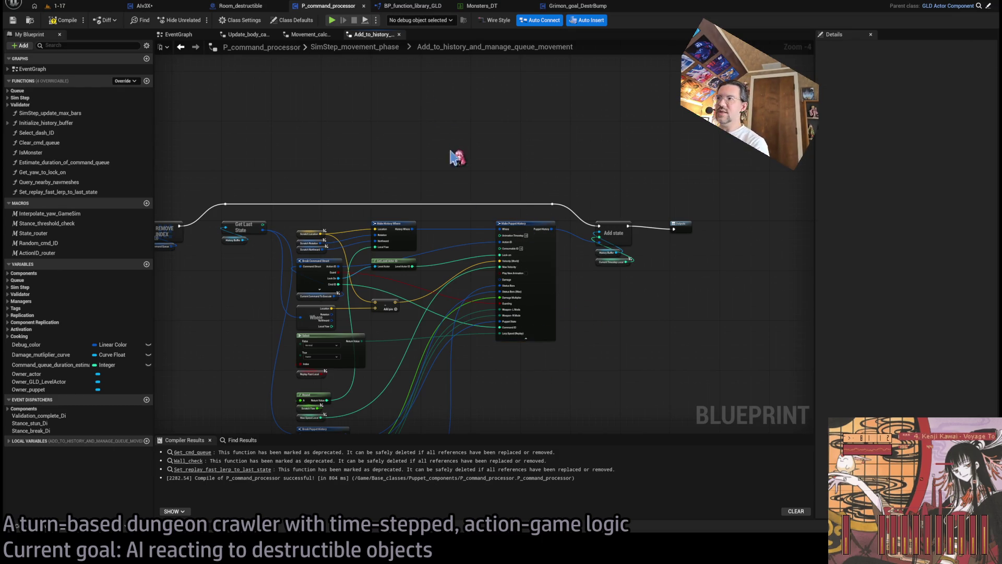
left_click(518, 318)
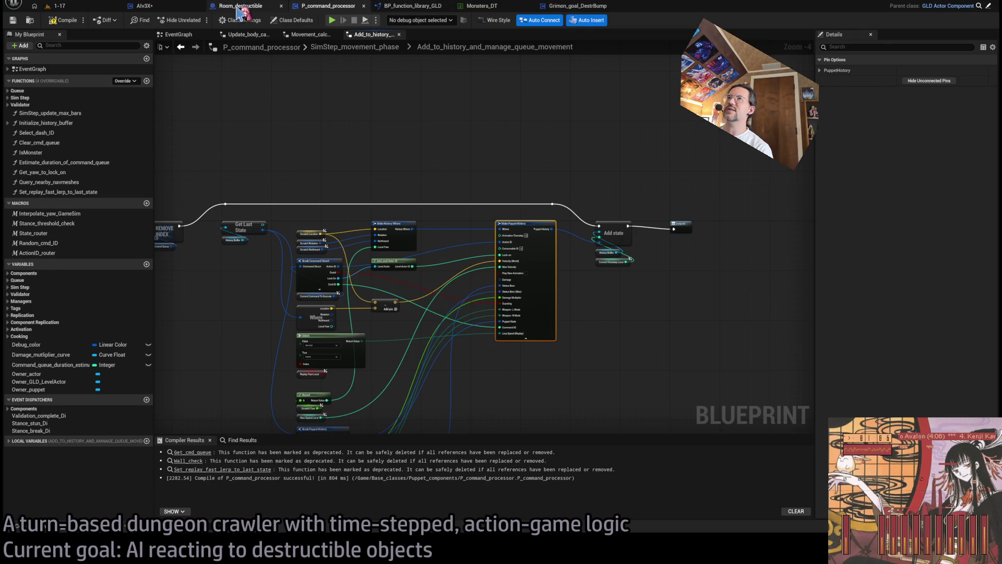
Inspect AIv3X's Tier1 graph around the state switch reroute and the AI_Tier1 event.
left_click(166, 7)
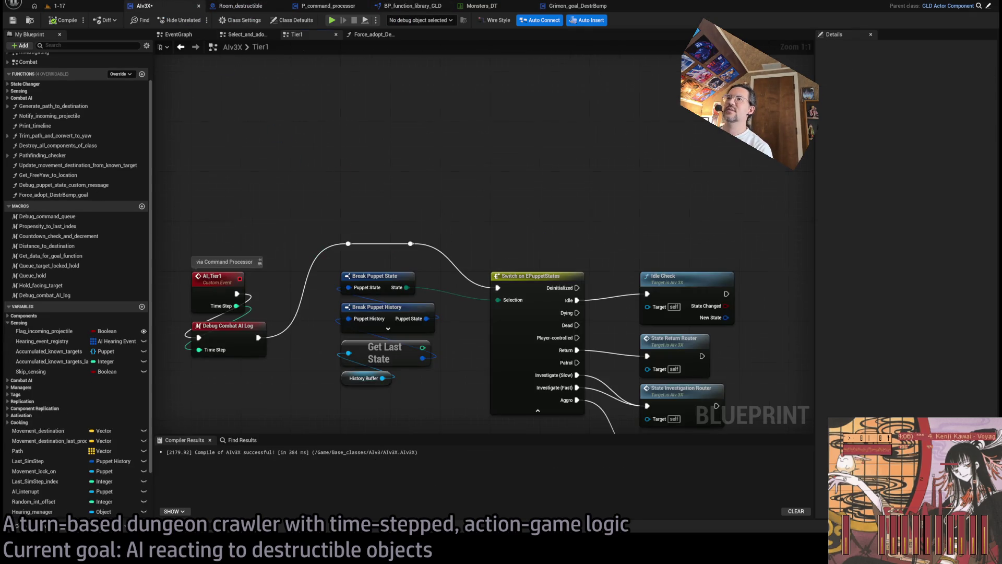
left_click_drag(337, 201, 389, 140)
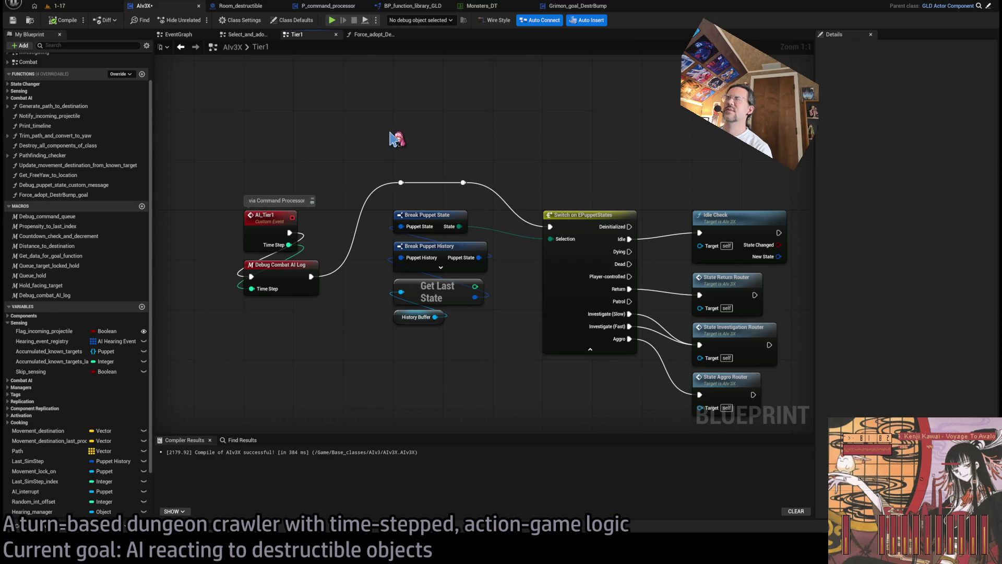
left_click(465, 182)
left_click(525, 162)
scroll(522, 172, "down", 3)
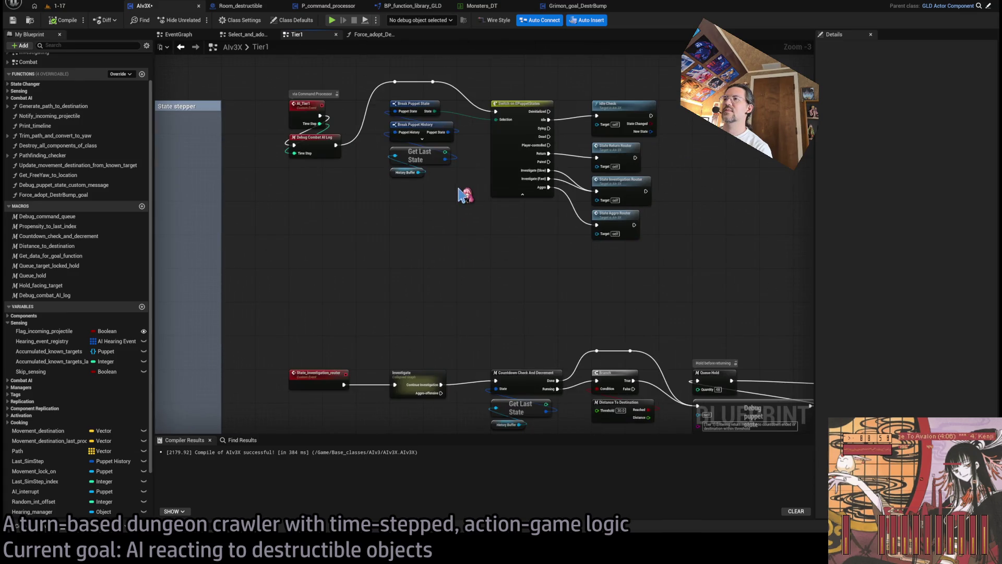
scroll(459, 193, "down", 1)
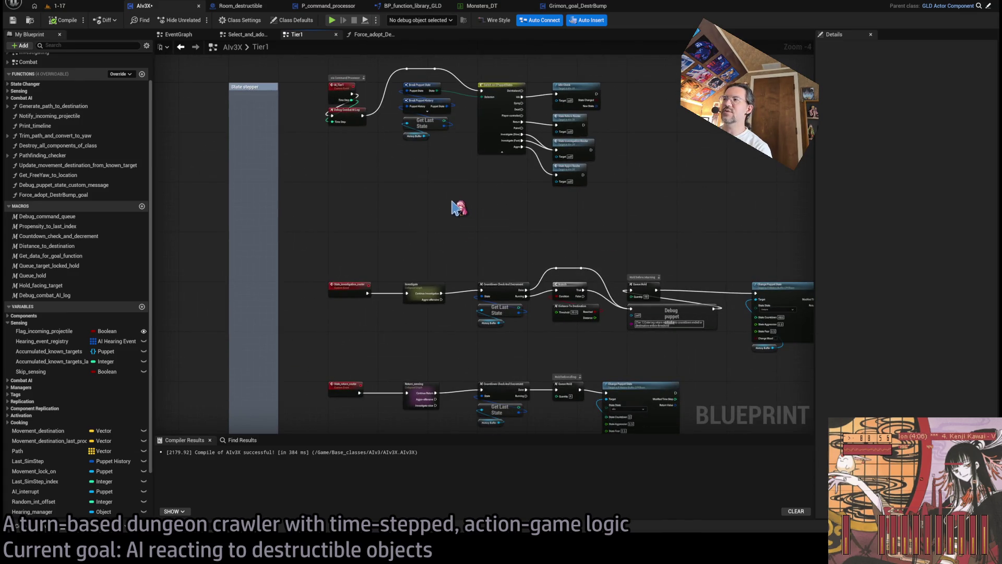
scroll(437, 194, "up", 3)
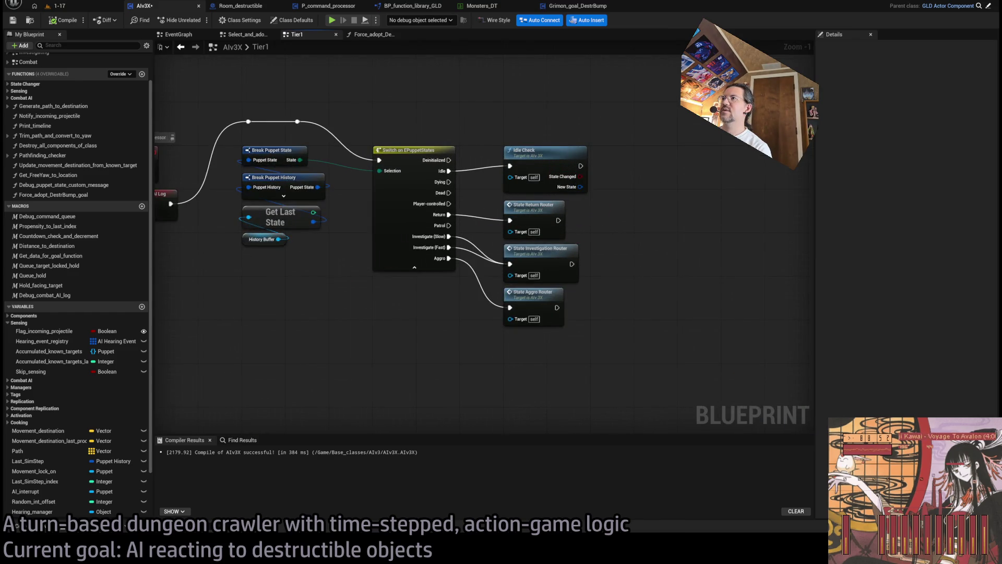
left_click_drag(340, 280, 393, 273)
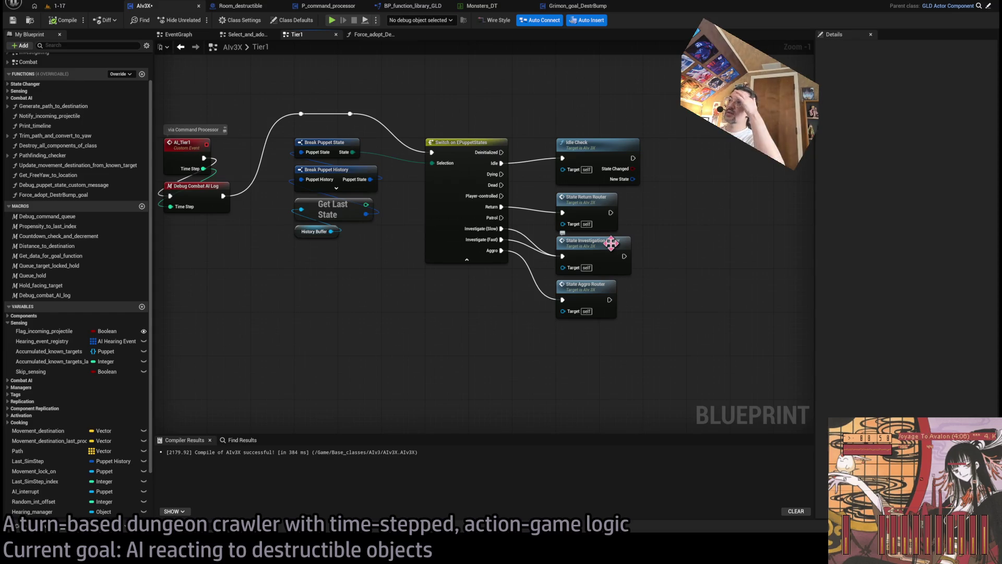
left_click_drag(396, 283, 501, 298)
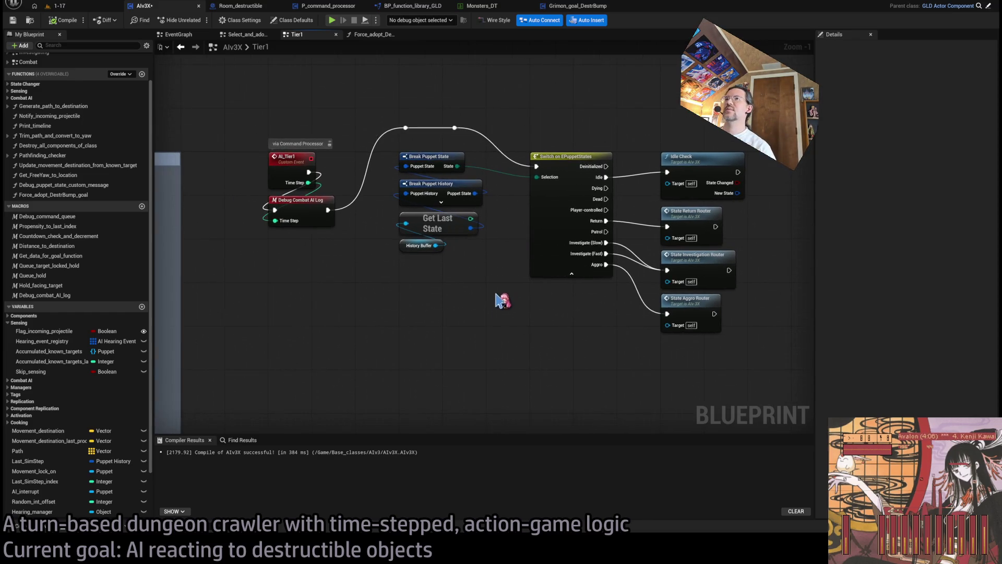
scroll(511, 319, "down", 2)
left_click_drag(521, 340, 507, 307)
left_click(339, 166)
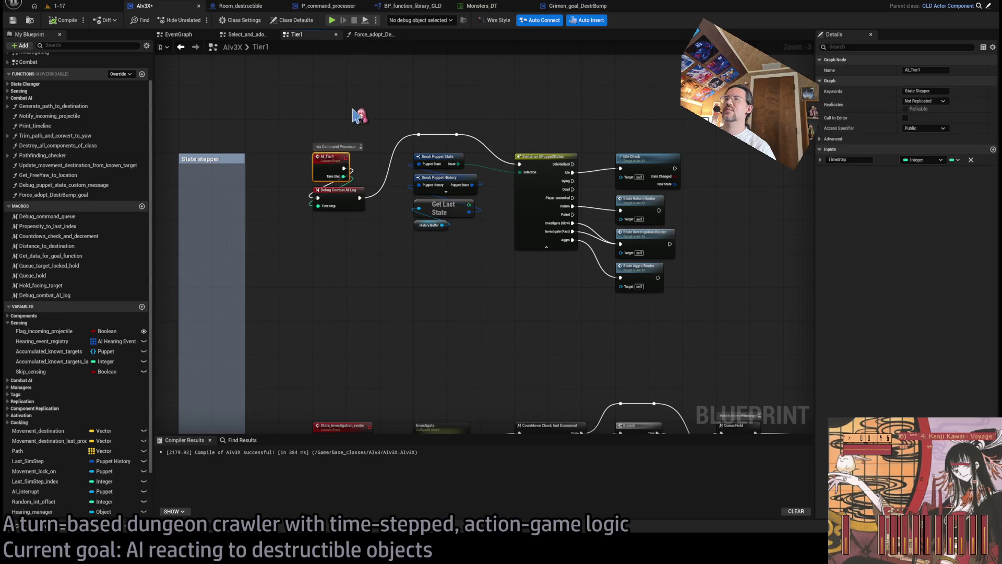
left_click(605, 110)
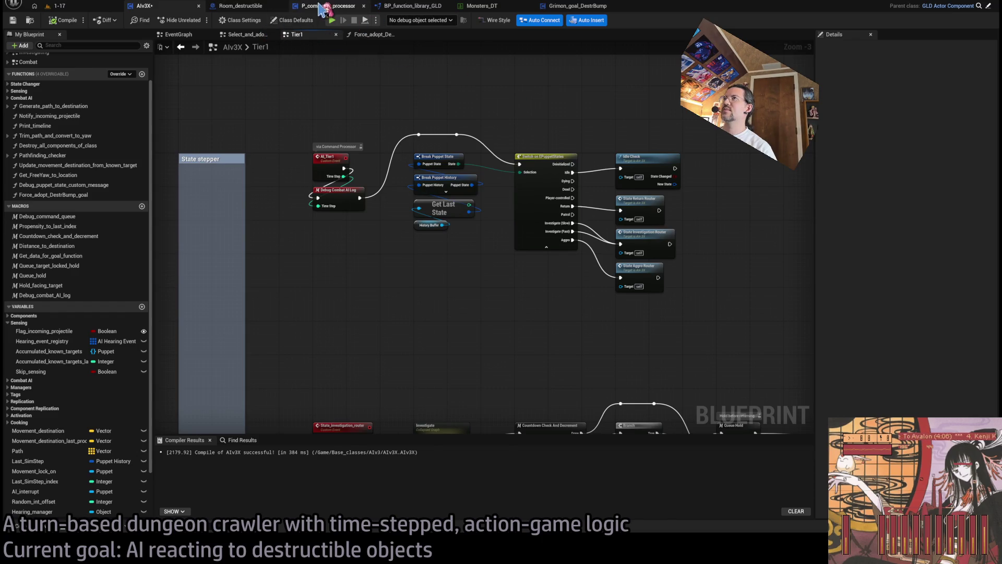
Cycle through the open blueprints to Room_destructible, then open AIv3X's Force_adopt_DestrBump_goal graph.
left_click(329, 6)
scroll(408, 129, "down", 3)
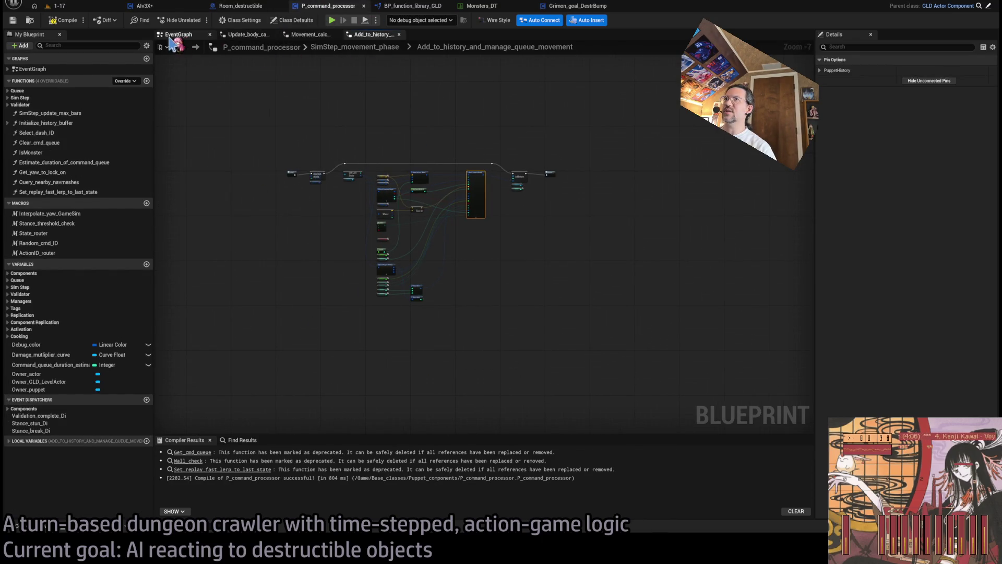
left_click(166, 8)
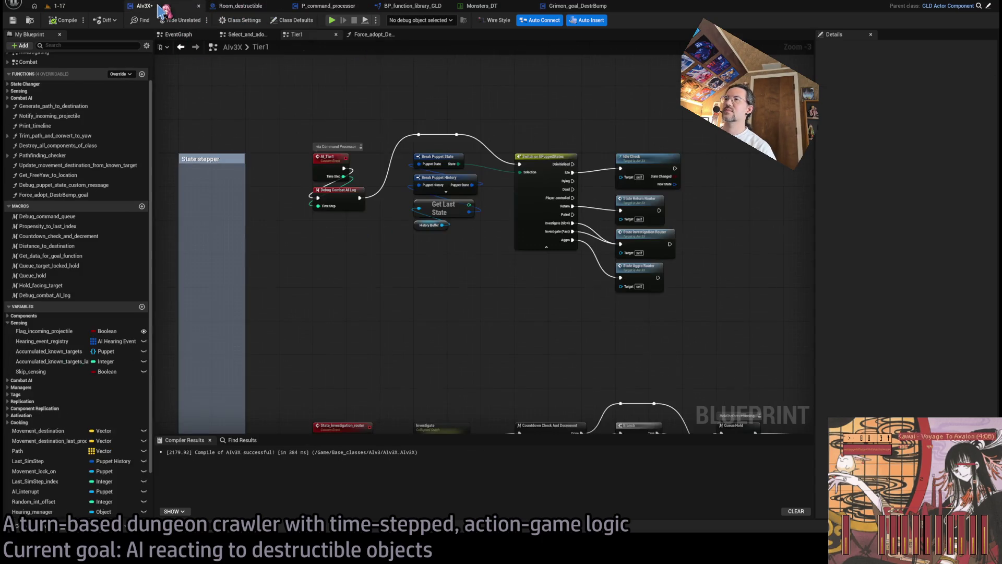
left_click(329, 8)
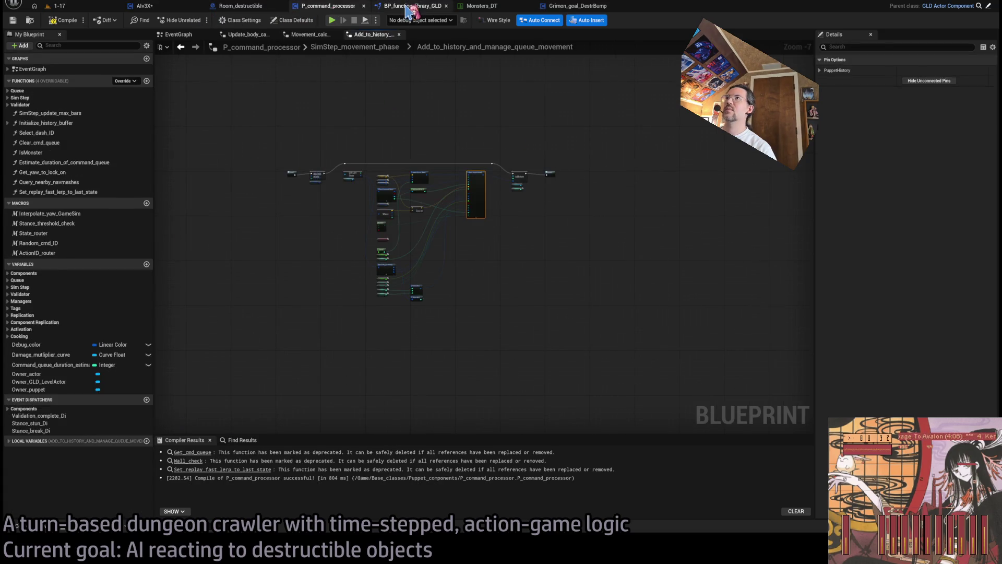
left_click(413, 7)
left_click(486, 8)
left_click(250, 7)
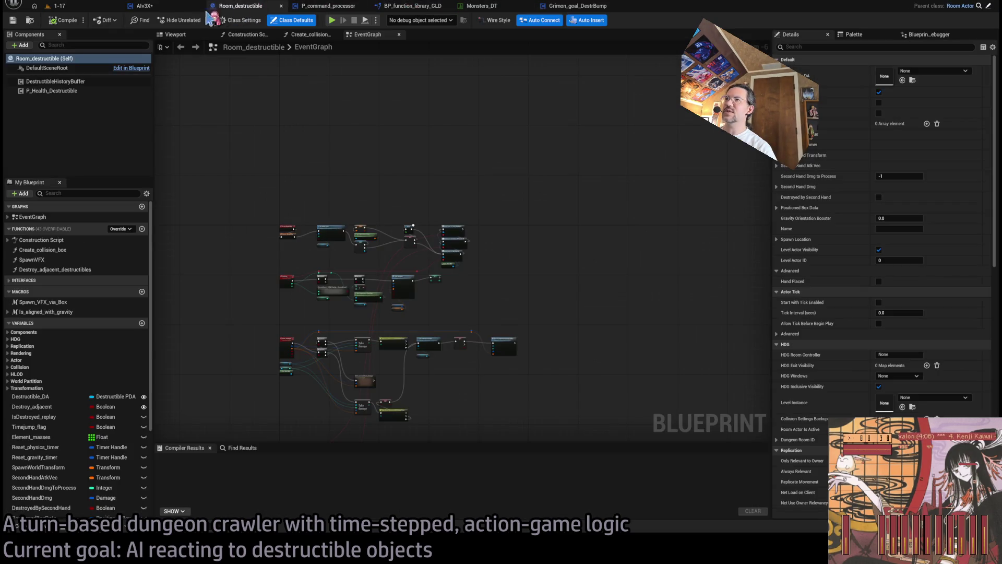
left_click(156, 7)
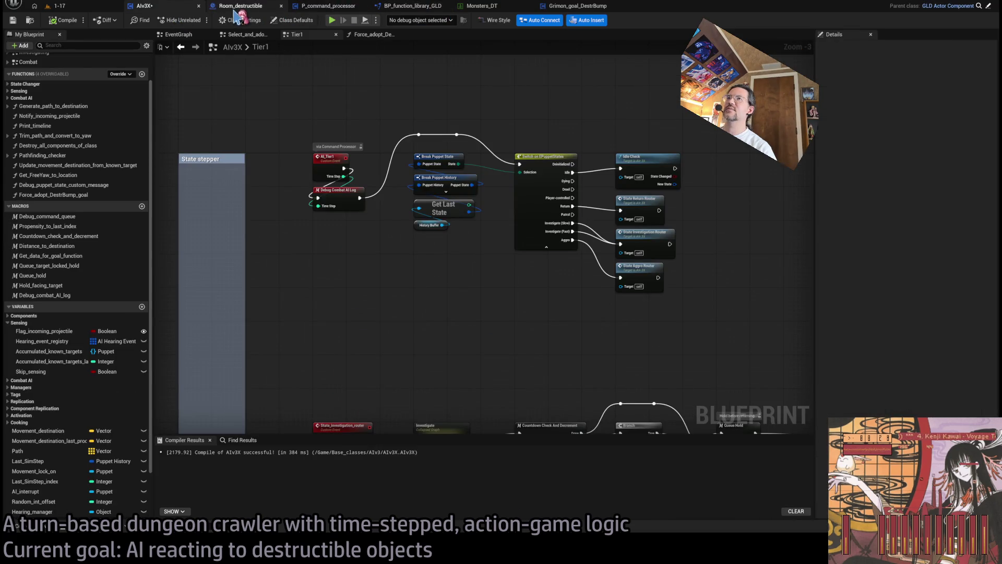
left_click(341, 10)
left_click(410, 7)
left_click(332, 6)
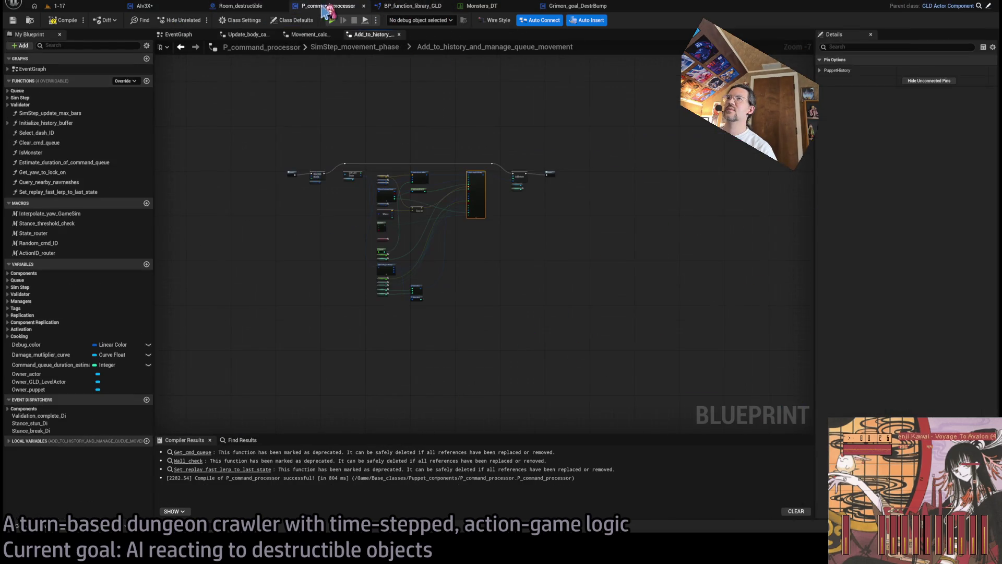
left_click(249, 7)
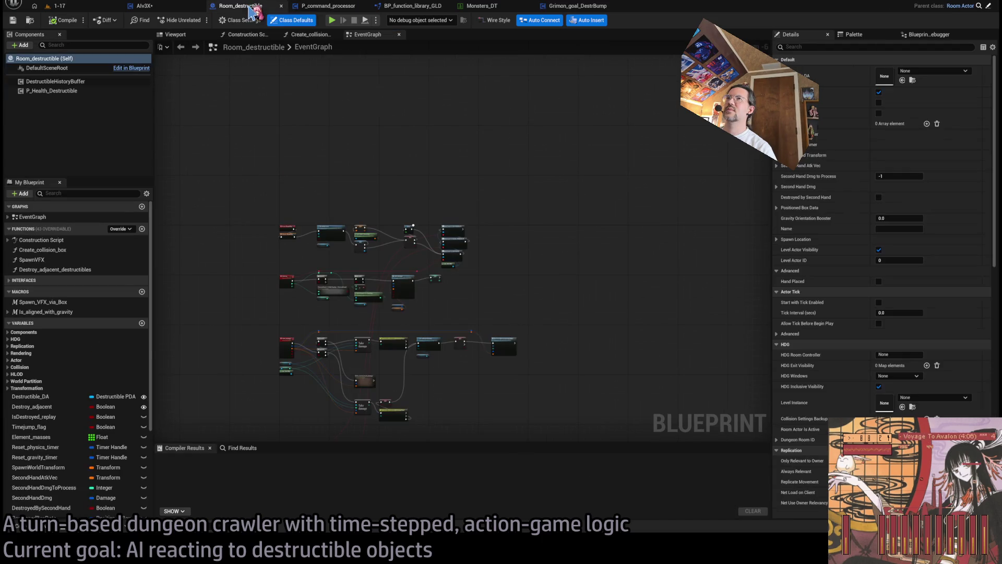
left_click(146, 6)
left_click(368, 34)
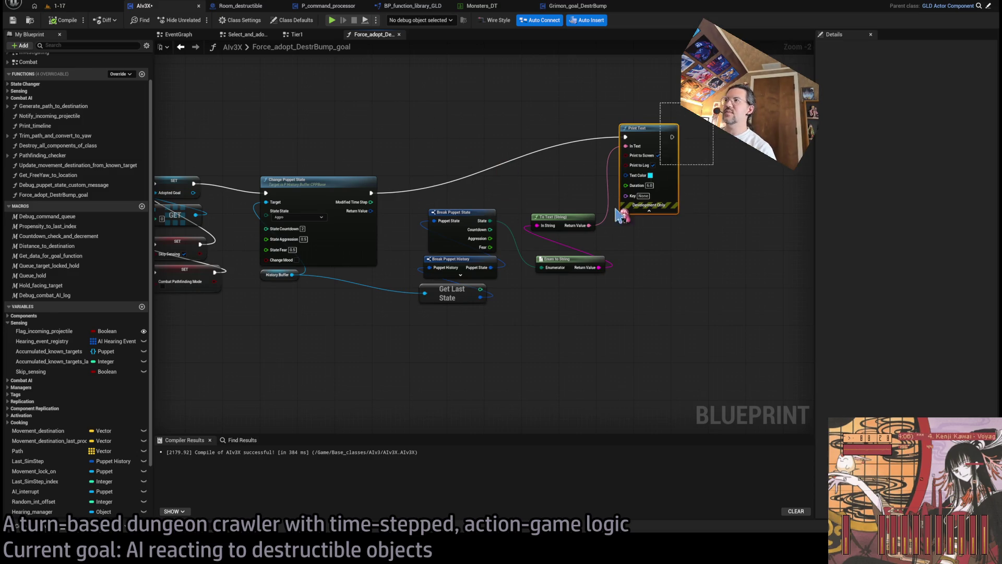
Add an Owner Puppet getter, its Command Processor, and a Clear Commands call below the print nodes.
mouse_move(653, 137)
left_mouse_down()
mouse_move(730, 247)
mouse_move(772, 267)
left_mouse_up()
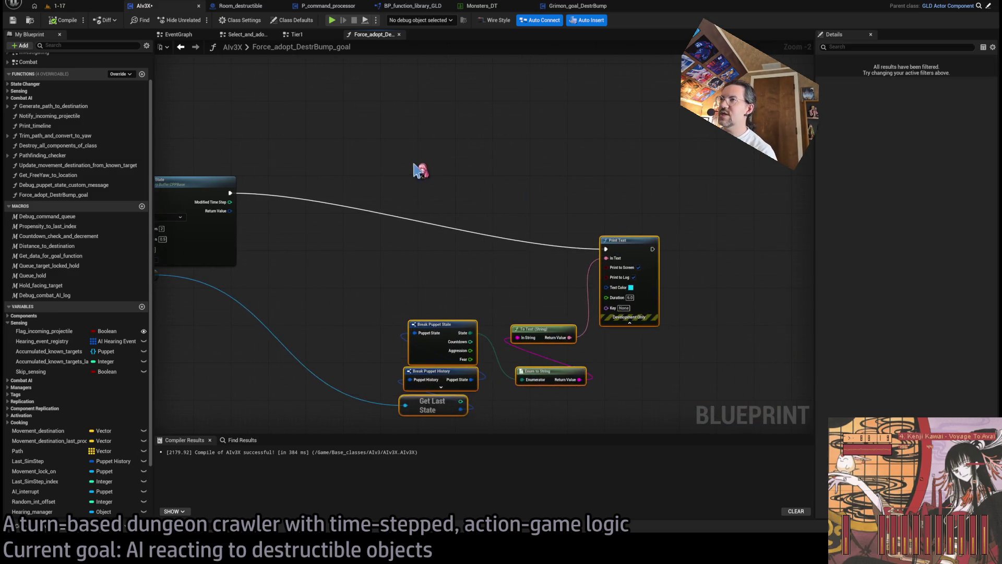
scroll(493, 175, "up", 2)
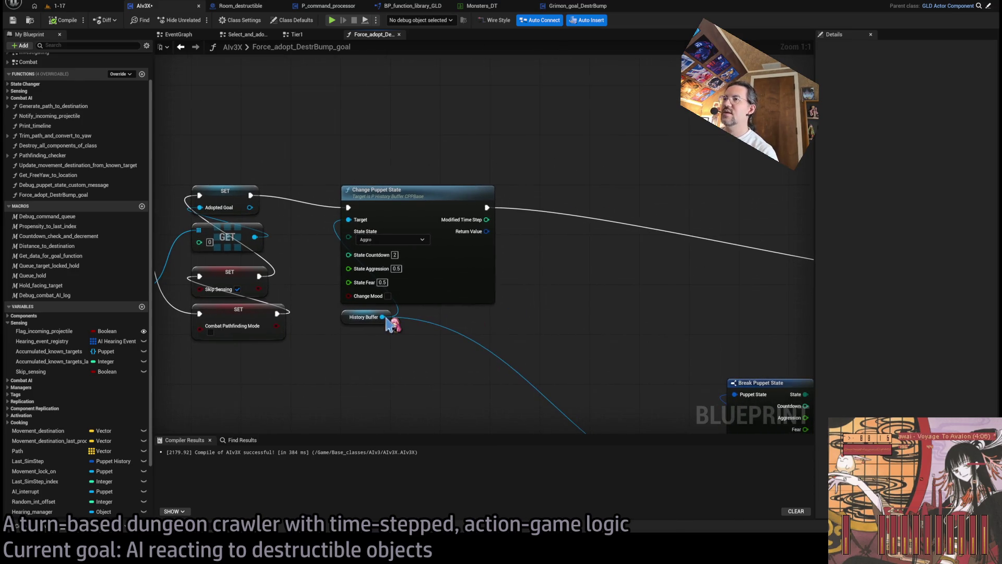
mouse_move(382, 317)
left_mouse_down()
mouse_move(548, 322)
mouse_move(459, 250)
left_mouse_up()
mouse_move(337, 280)
left_mouse_down()
mouse_move(347, 262)
mouse_move(331, 280)
left_mouse_up()
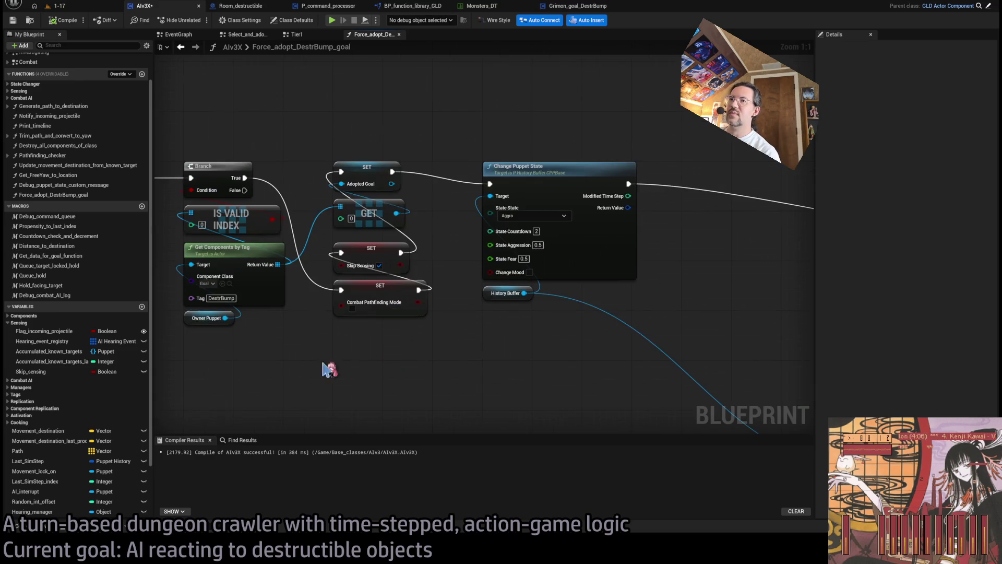
mouse_move(270, 331)
left_mouse_down()
mouse_move(552, 296)
mouse_move(517, 270)
left_mouse_up()
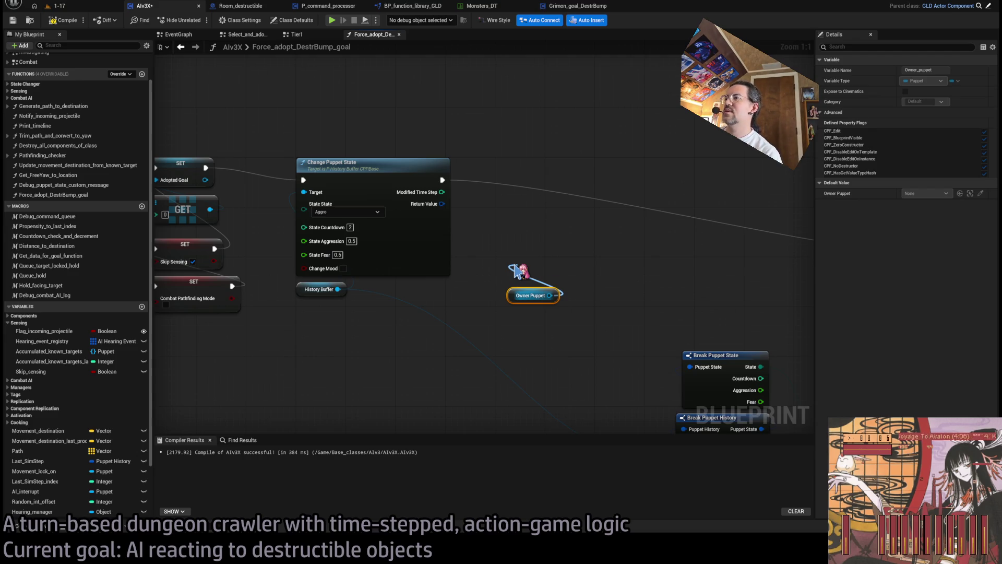
left_click(611, 409)
left_click_drag(603, 271, 537, 230)
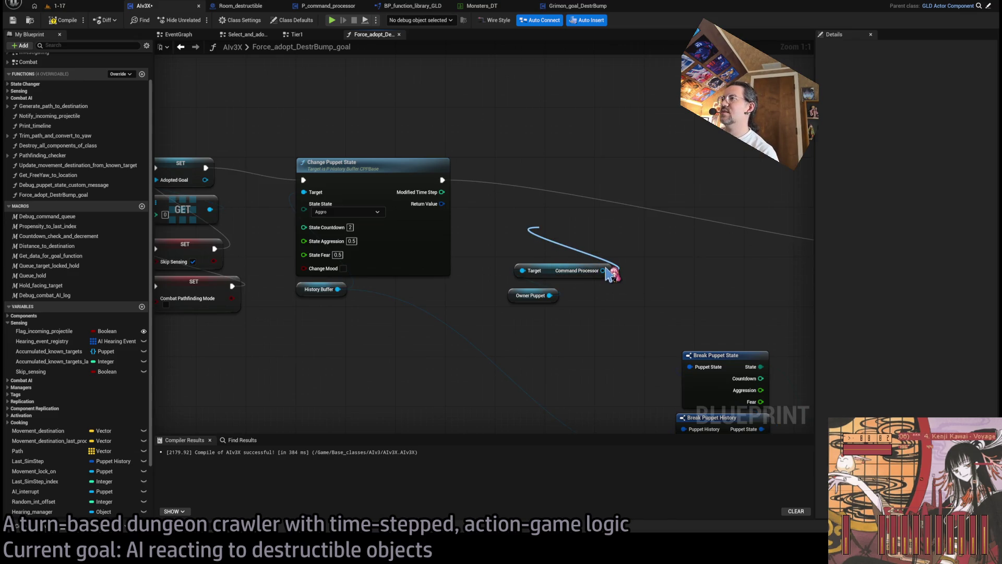
left_click_drag(576, 236, 552, 246)
left_click_drag(527, 290, 531, 288)
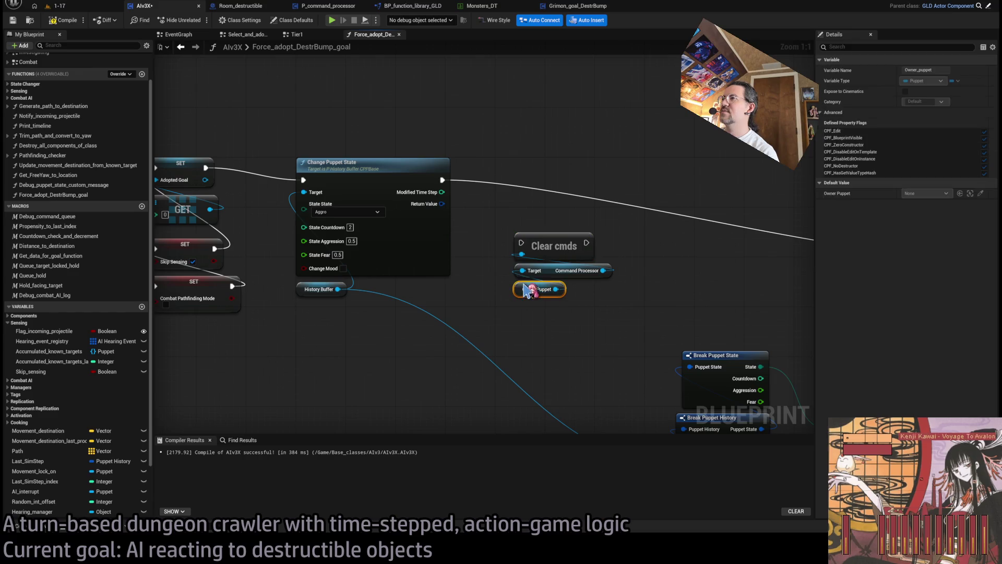
Wire Clear cmds between Change Puppet State and Print Text.
scroll(452, 184, "down", 1)
mouse_move(313, 188)
left_mouse_down()
mouse_move(379, 242)
mouse_move(751, 254)
left_mouse_up()
left_click(600, 197)
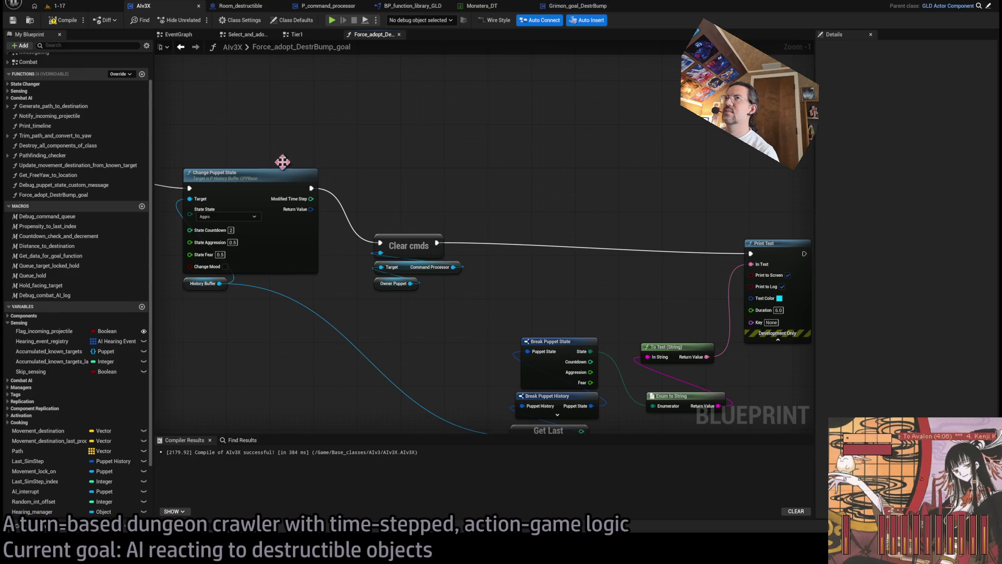
left_click(78, 6)
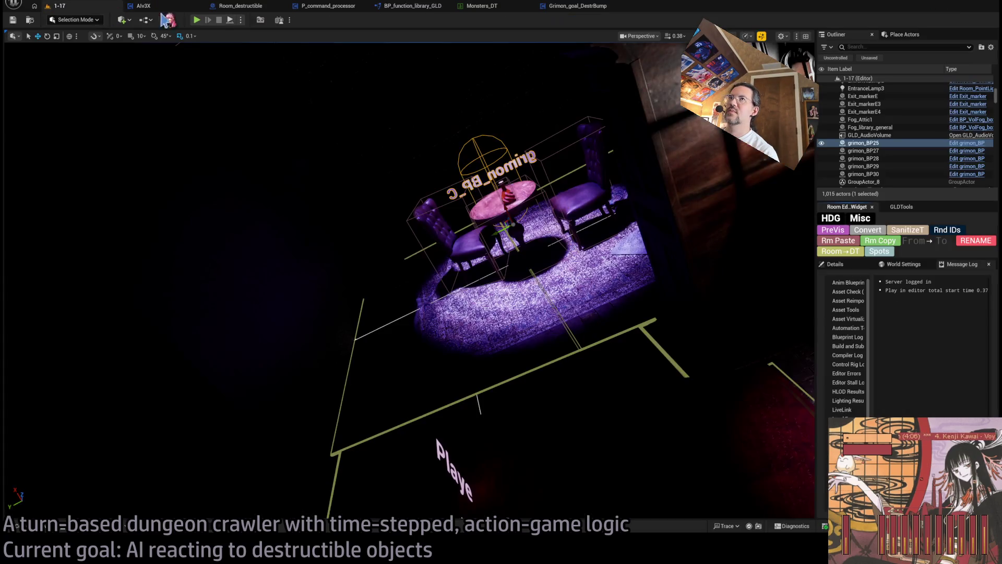
Playtest level 1-17 holding a turn with H, stop, and select AIv3X's Clear cmds nodes.
left_click(199, 20)
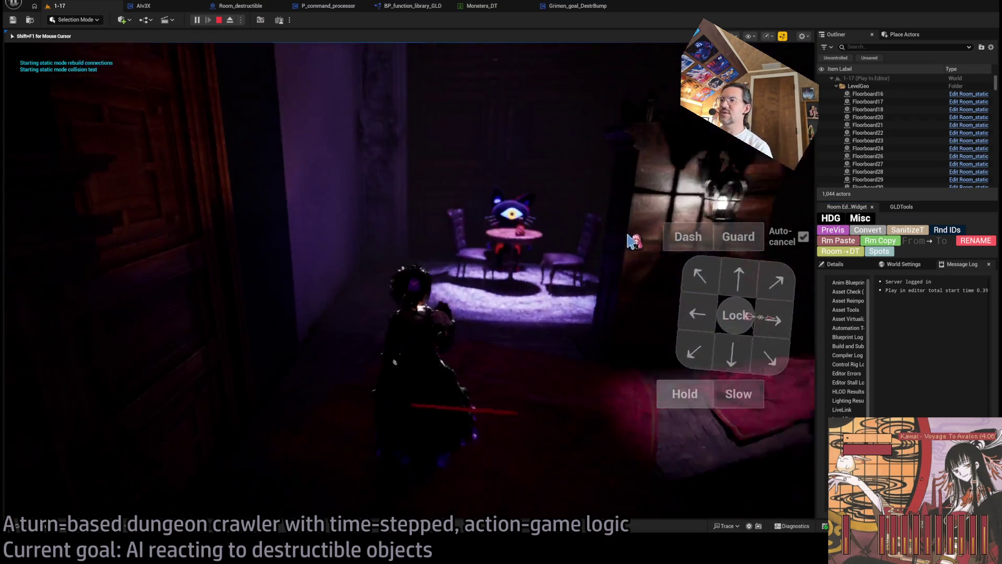
key("h")
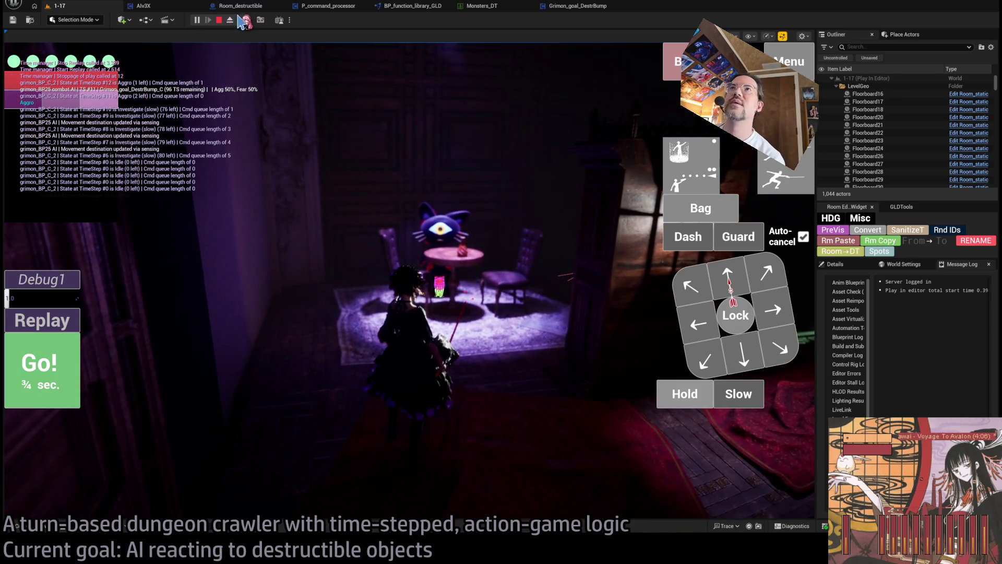
left_click(219, 20)
left_click(144, 6)
left_click_drag(384, 217, 405, 287)
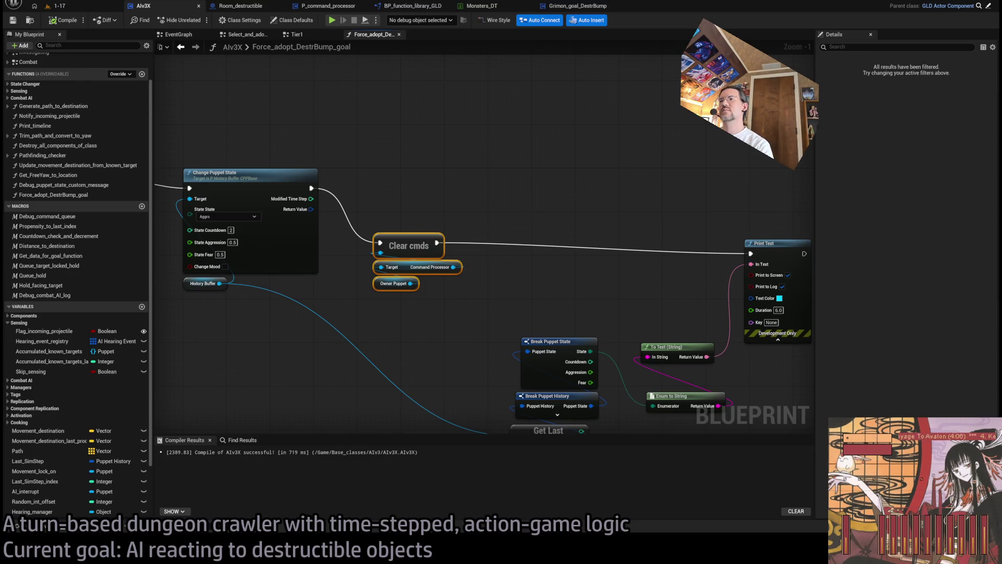
Move the Clear cmds node group up and to the right in AIv3X.
left_click(475, 180)
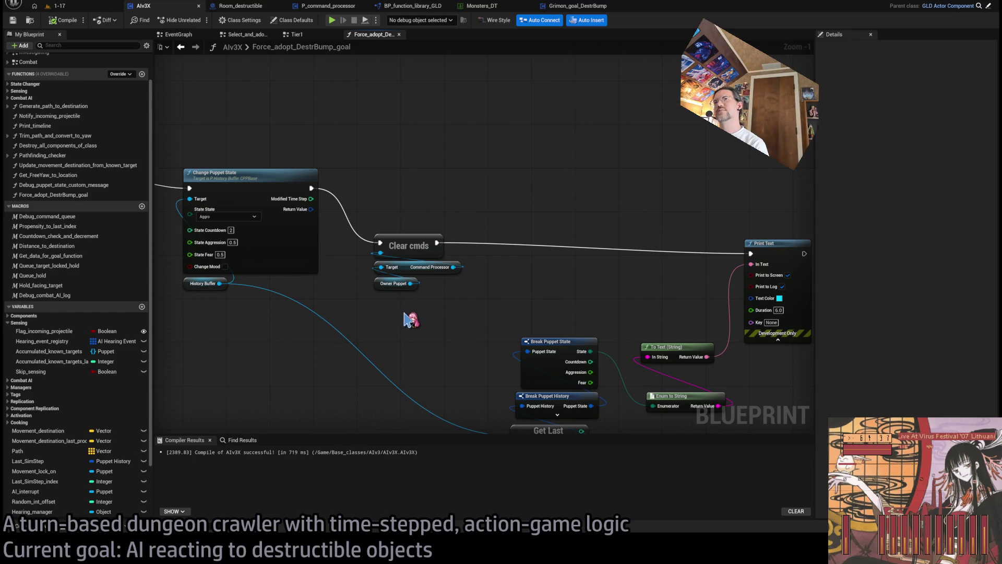
mouse_move(410, 321)
left_mouse_down()
mouse_move(373, 230)
mouse_move(434, 180)
left_mouse_up()
left_click(411, 140)
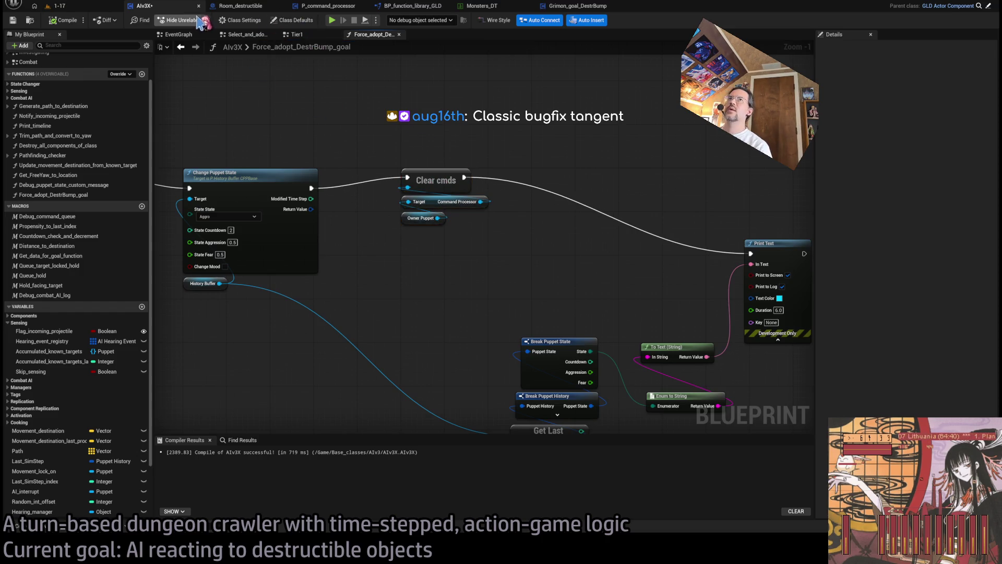
Check the Queue Attack node in Grimon_goal_DestrBump, then return to the 1-17 viewport.
left_click(564, 6)
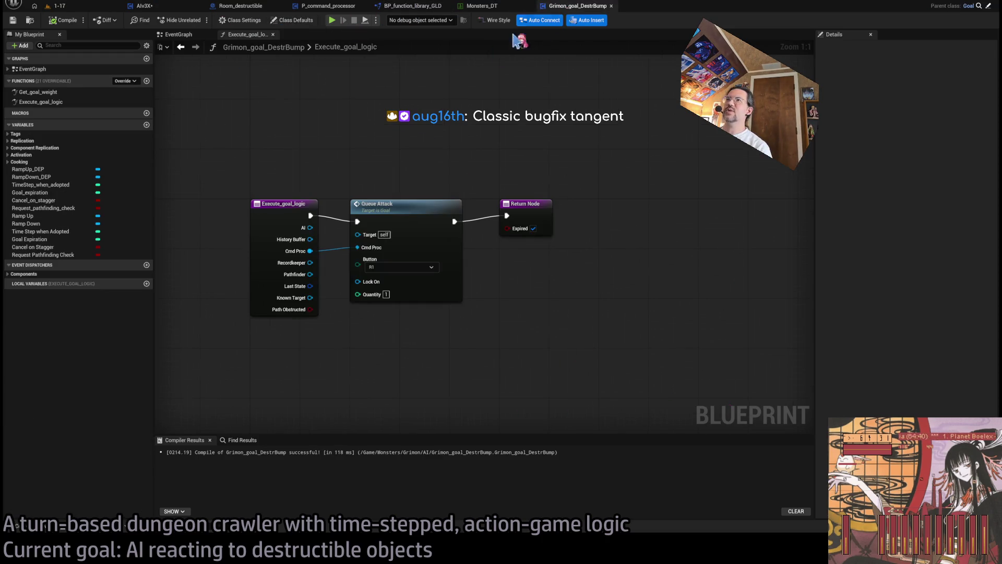
left_click(407, 236)
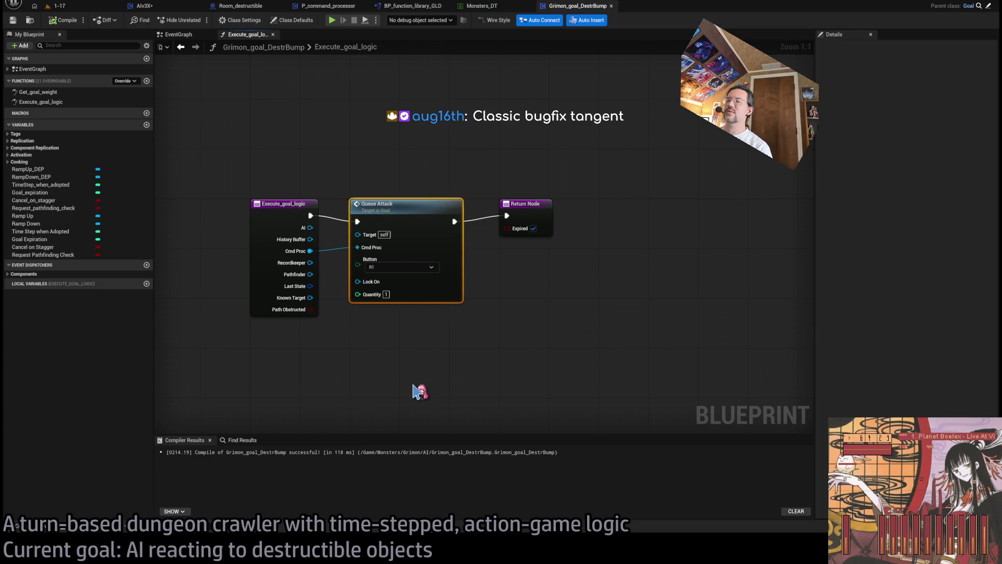
left_click(104, 6)
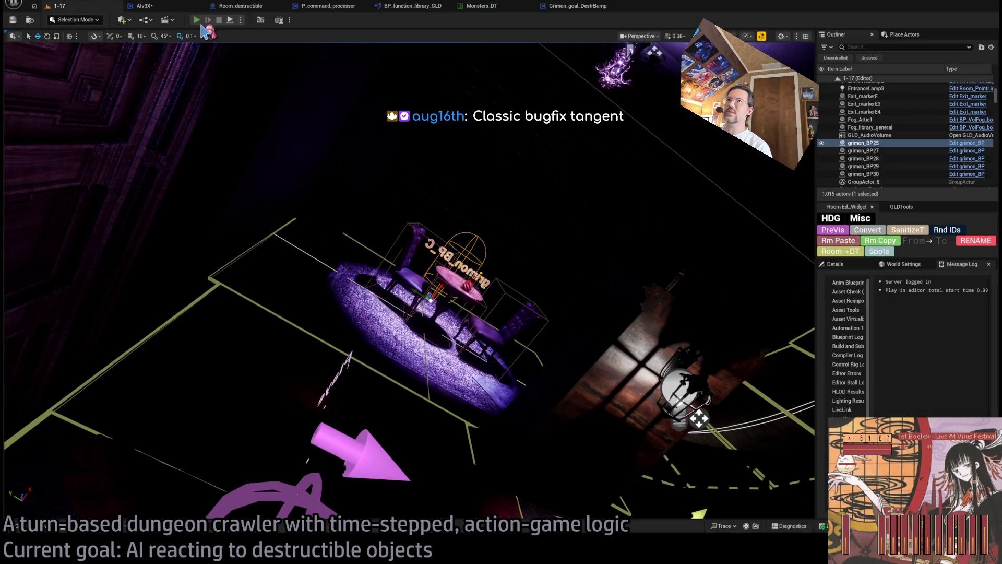
Play until the Queue Attack breakpoint, step out into AIv3X, then into Print_combat_AI_debug2.
left_click(198, 22)
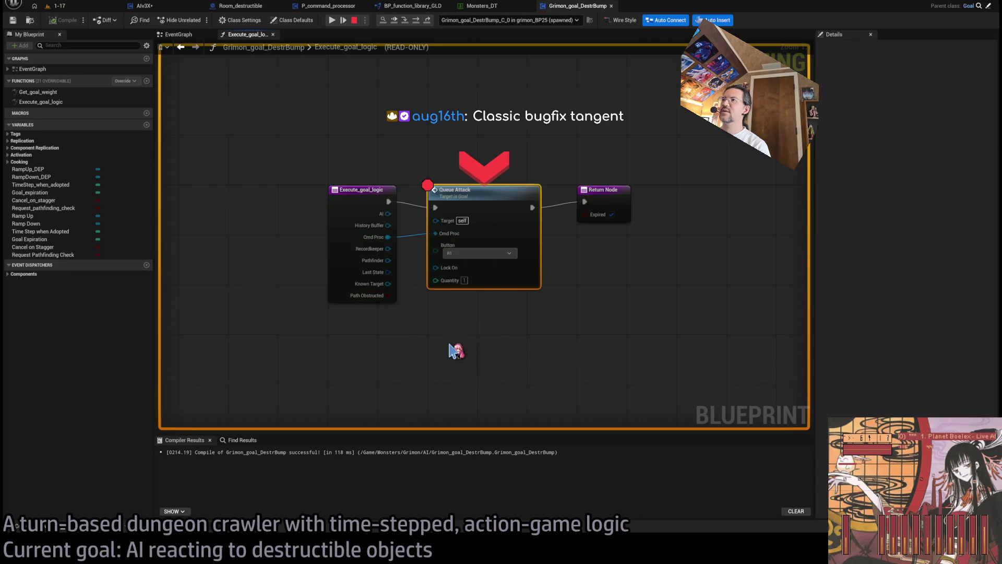
left_click(416, 21)
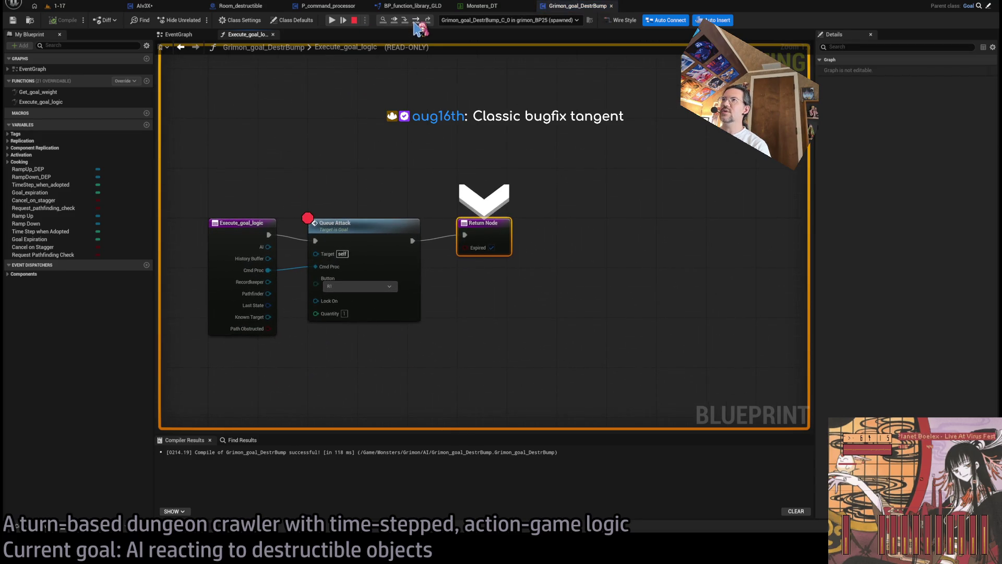
left_click(416, 21)
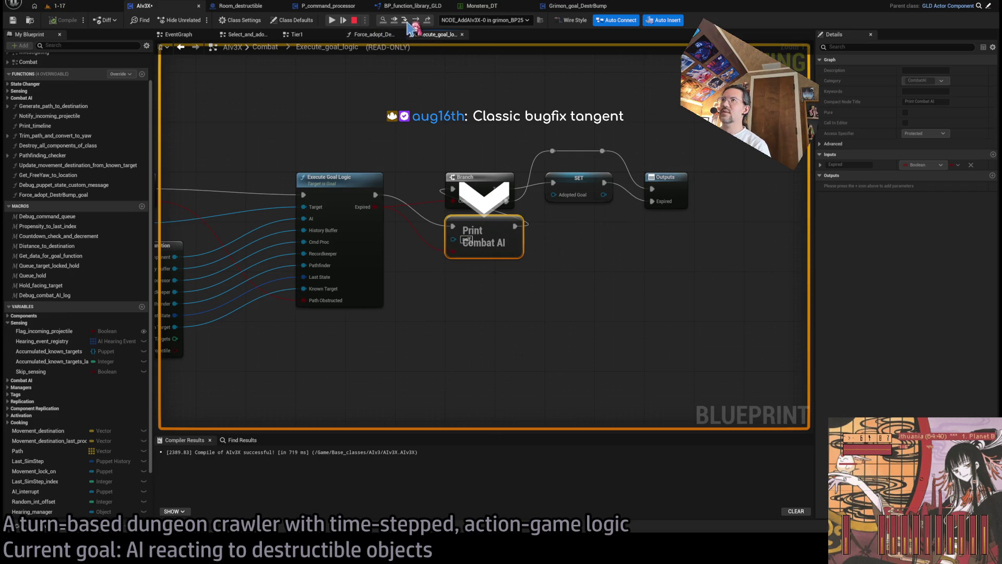
left_click(407, 22)
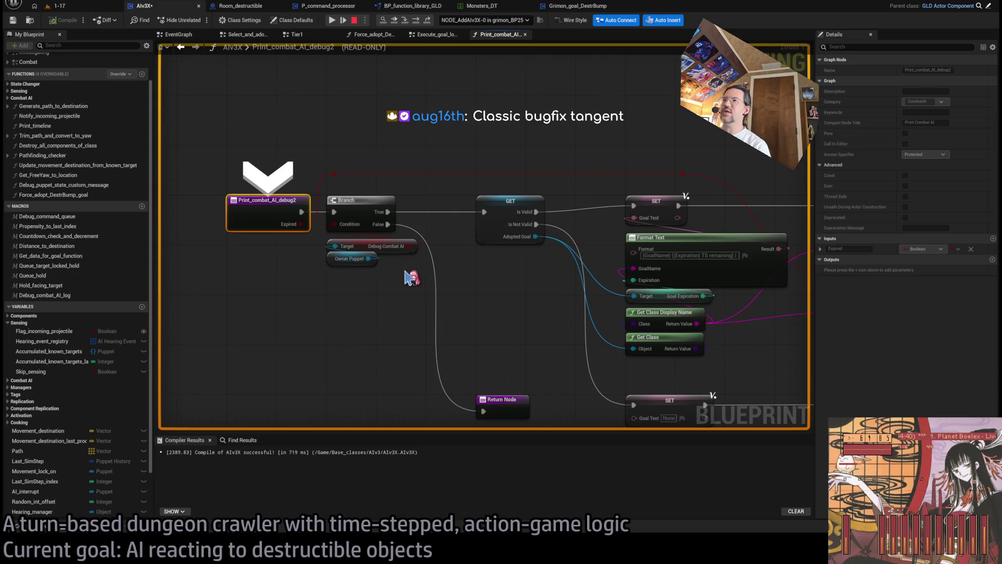
Step through Goal Text, Last Goal Adopted and Print Text, back to Execute_goal_logic's Adopted Goal, then stop.
left_click(416, 21)
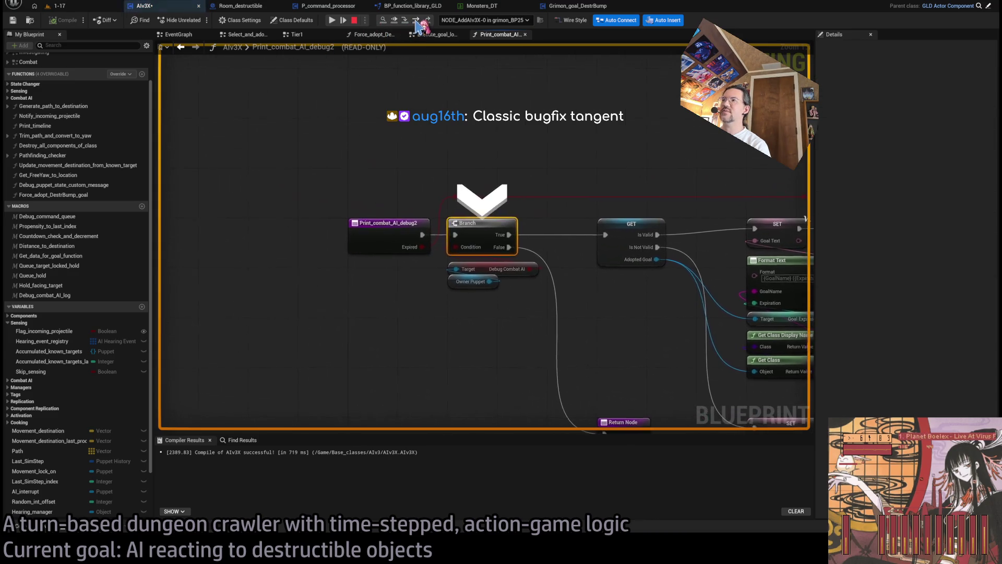
left_click(416, 21)
left_click(416, 21)
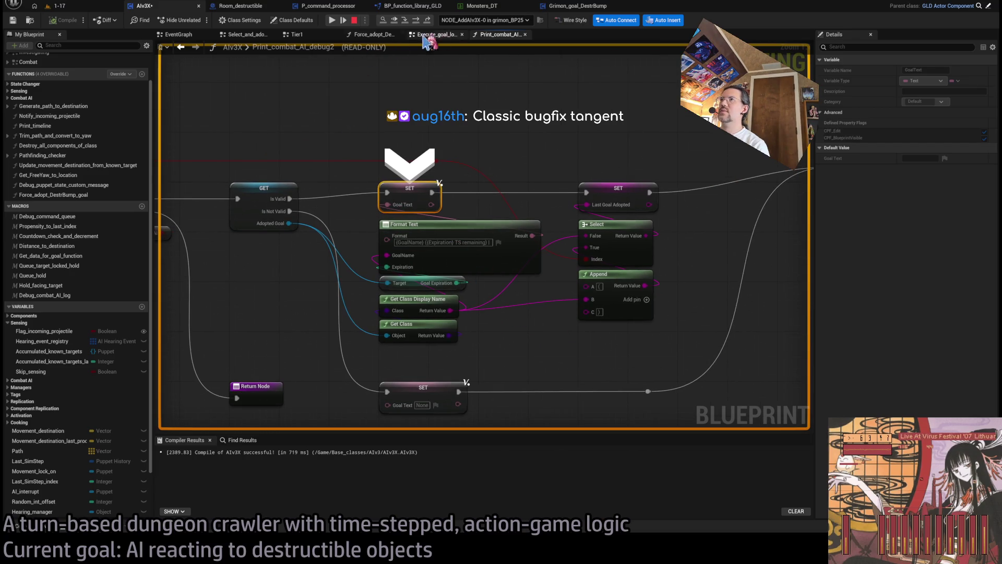
left_click(417, 22)
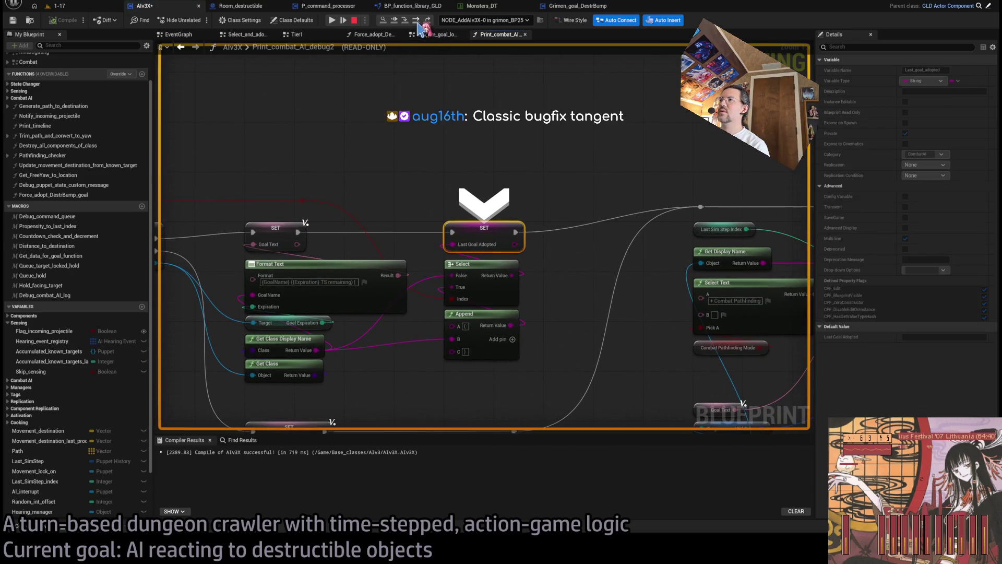
left_click(417, 21)
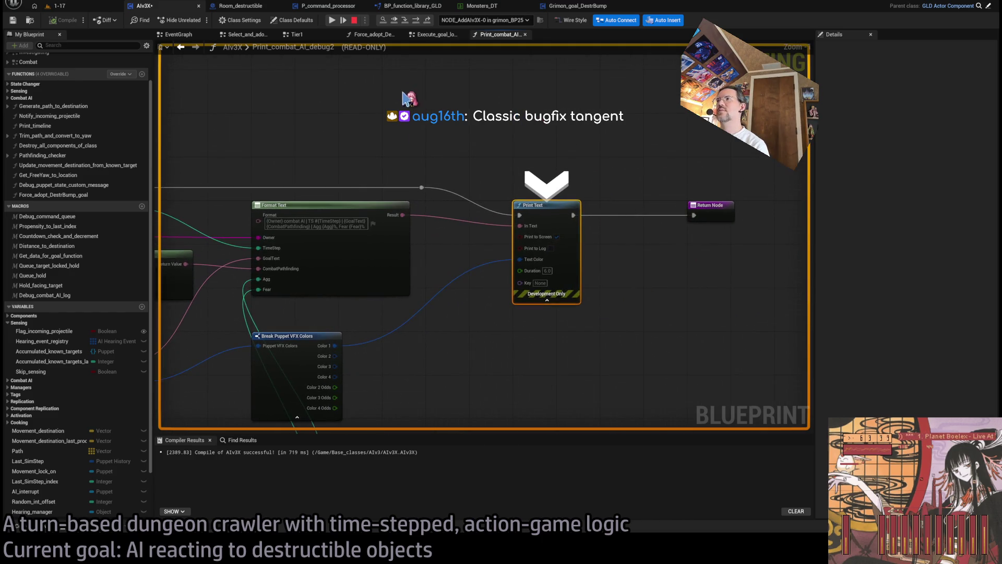
left_click(416, 21)
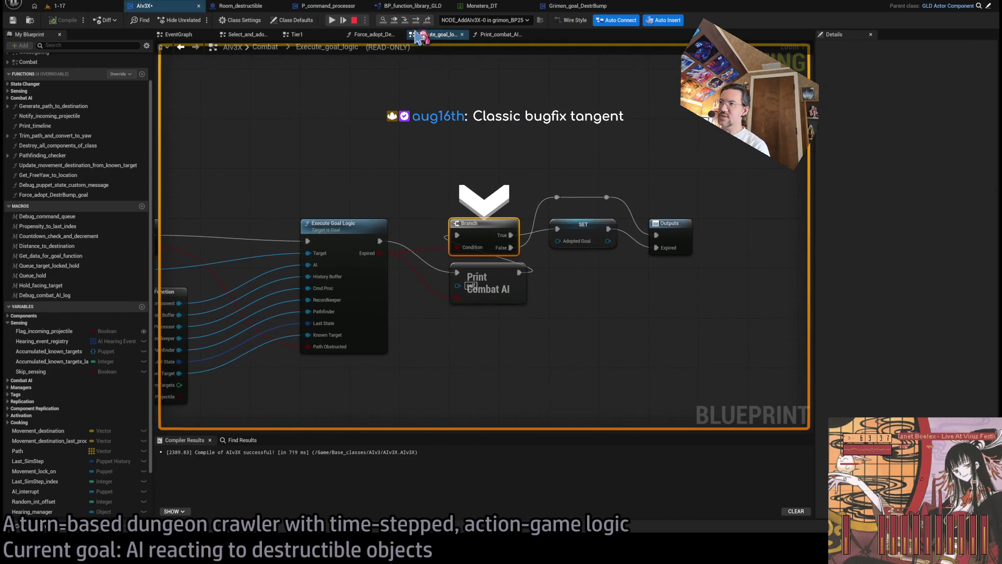
left_click_drag(482, 152, 433, 143)
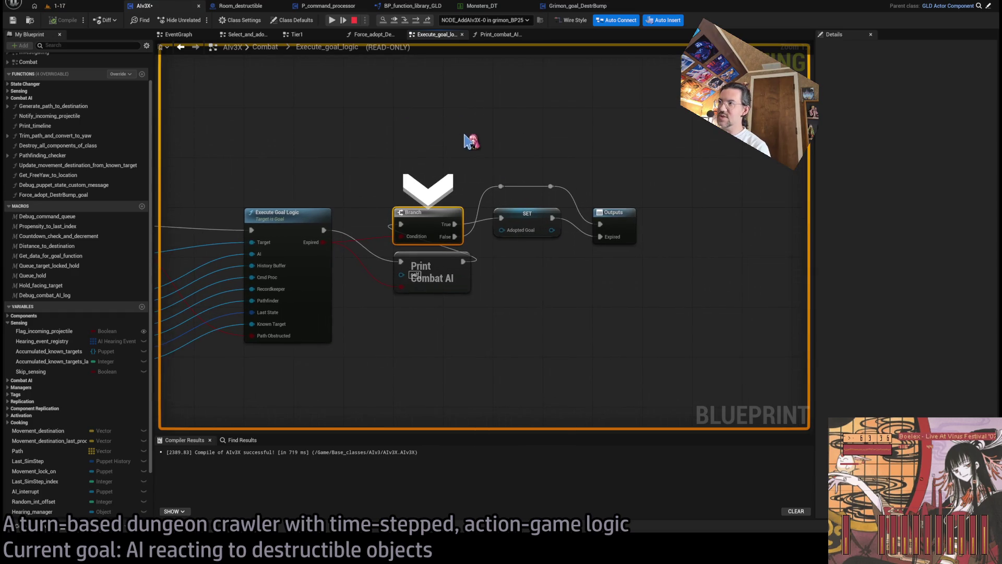
left_click(419, 22)
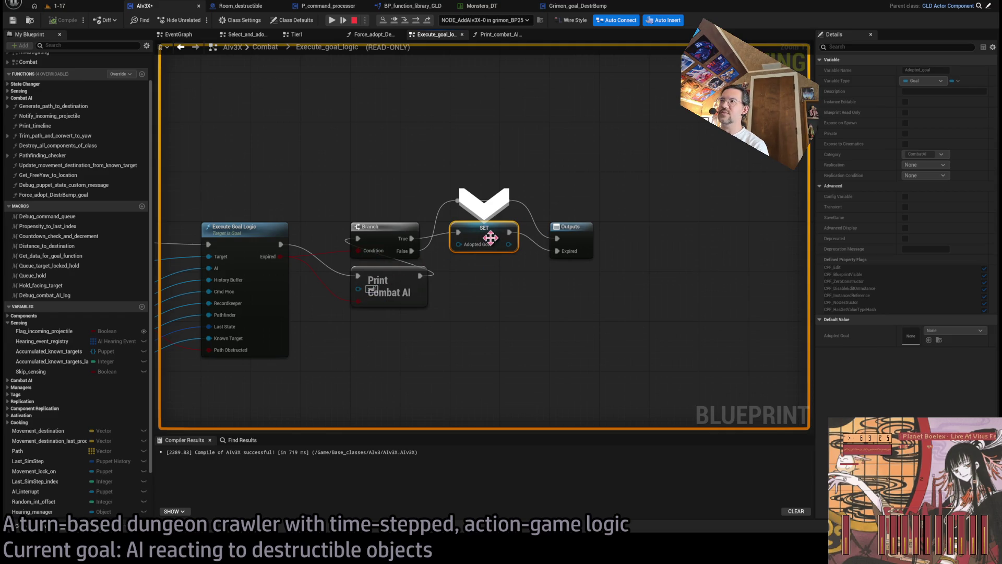
left_click(355, 20)
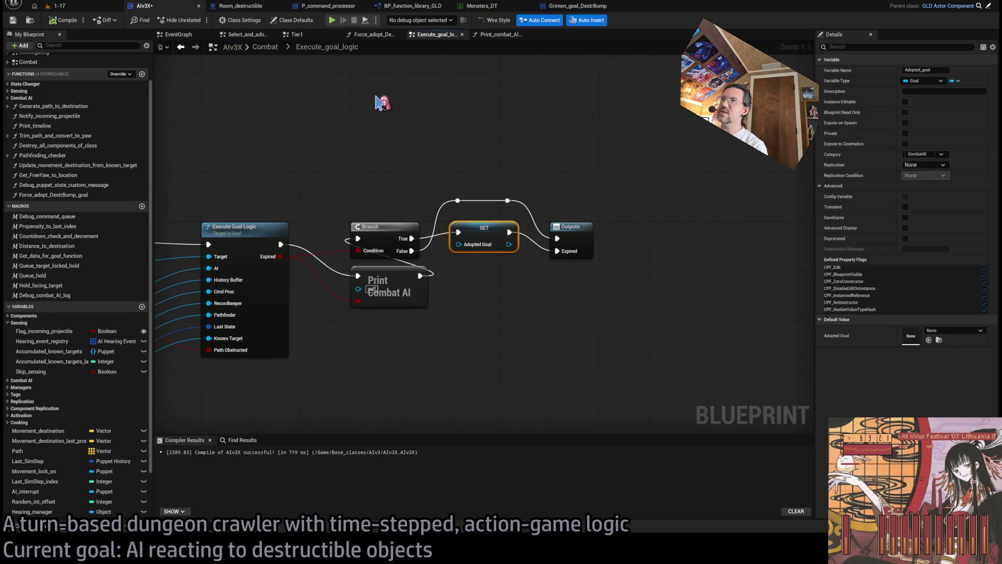
left_click(58, 6)
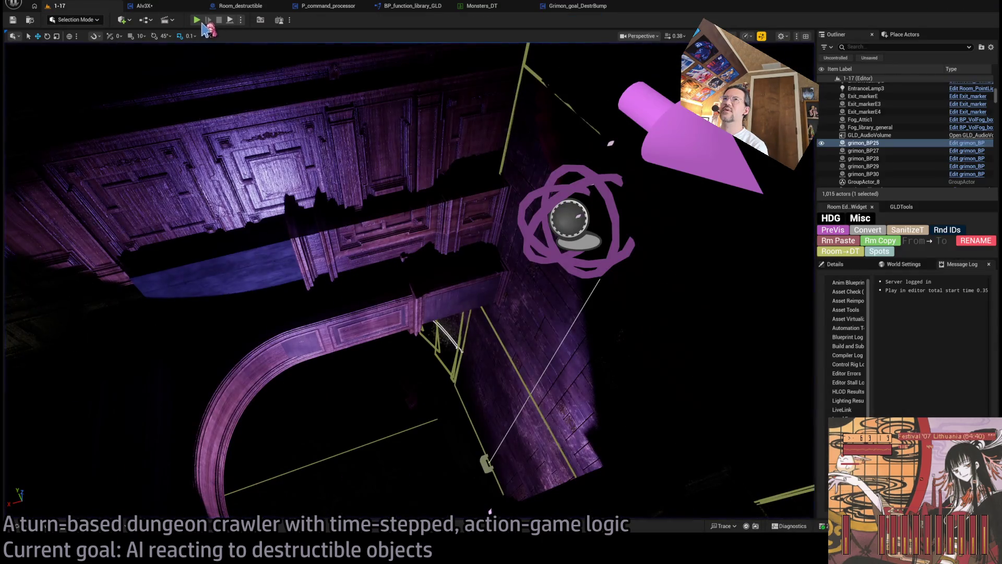
Start a playtest with Alt+P, hold and step forward, resume past the breakpoint, Hold and Go!, then Esc.
key("alt+p")
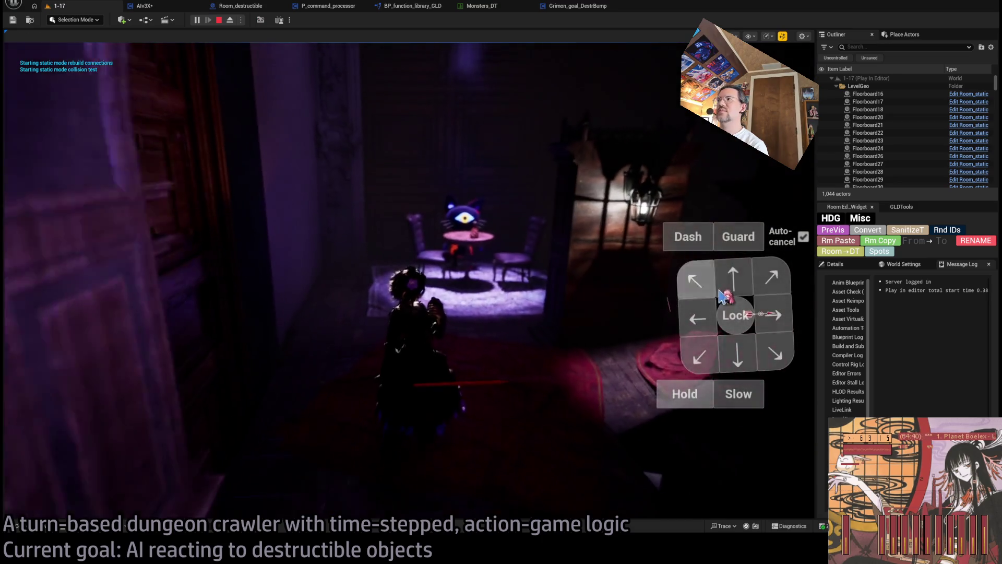
key("h")
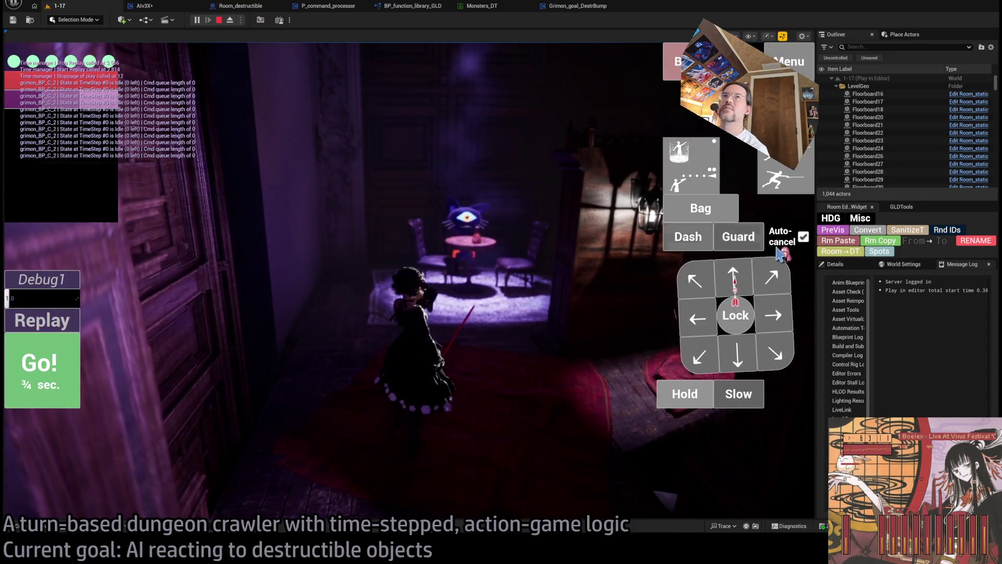
left_click(742, 278)
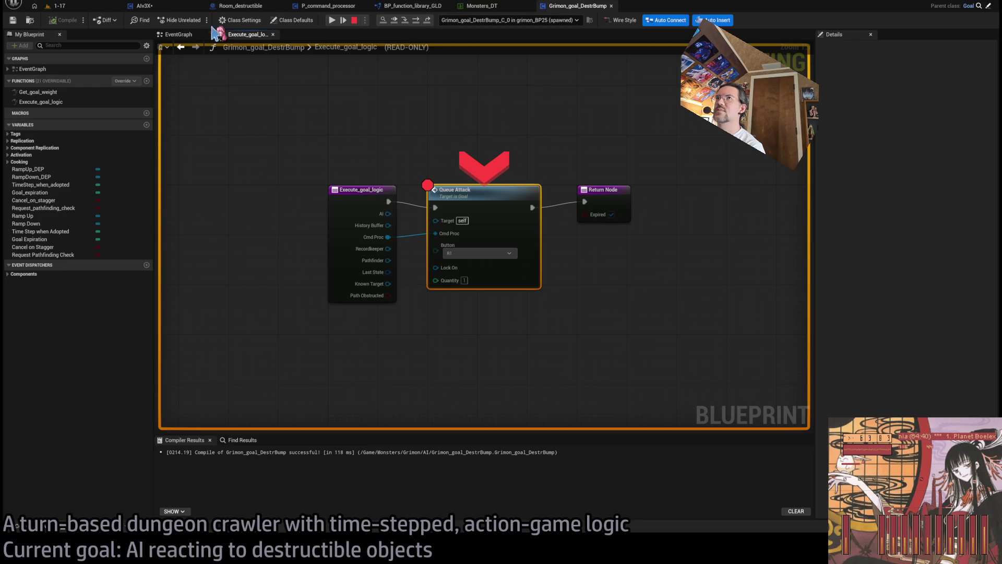
left_click(338, 21)
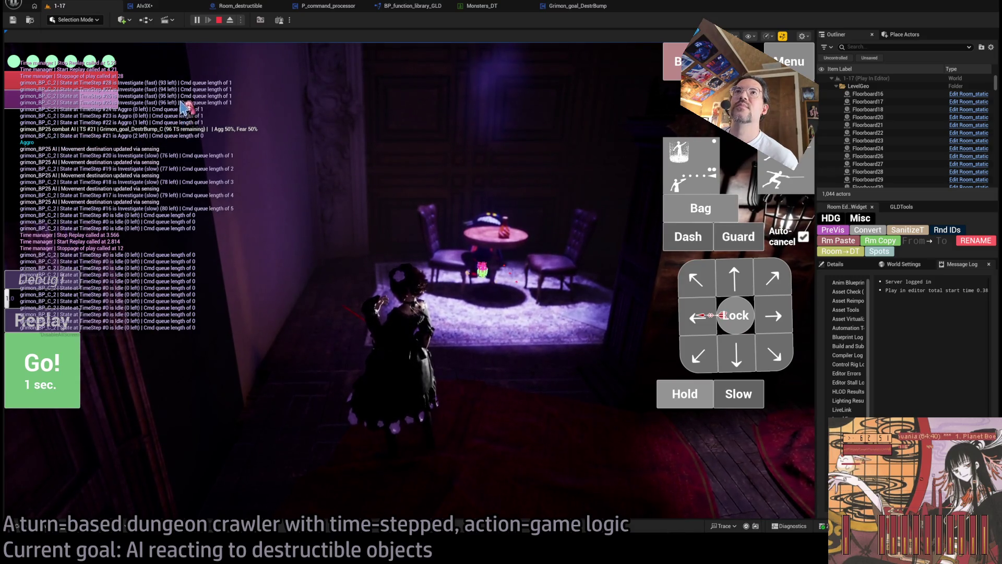
left_click(678, 399)
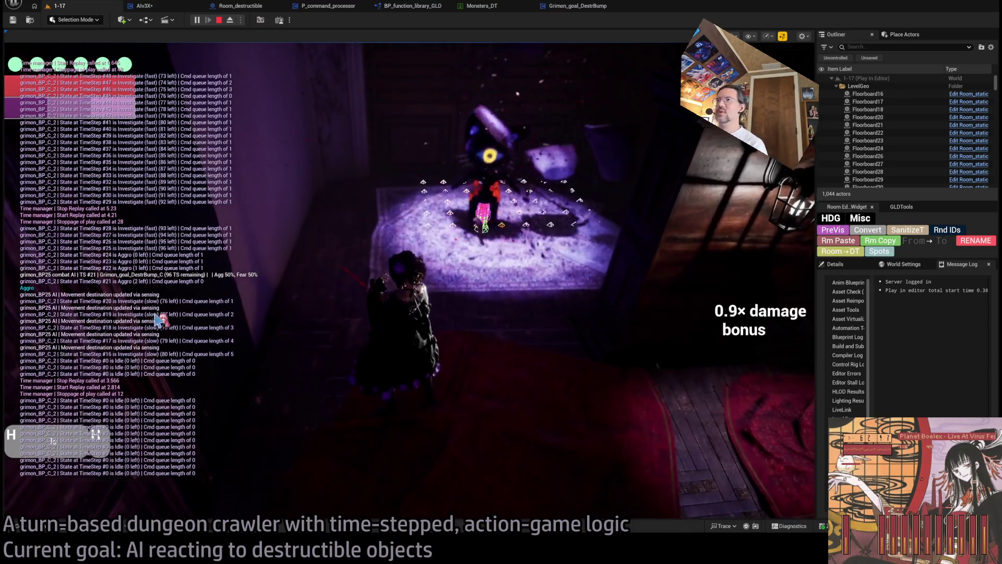
key("Escape")
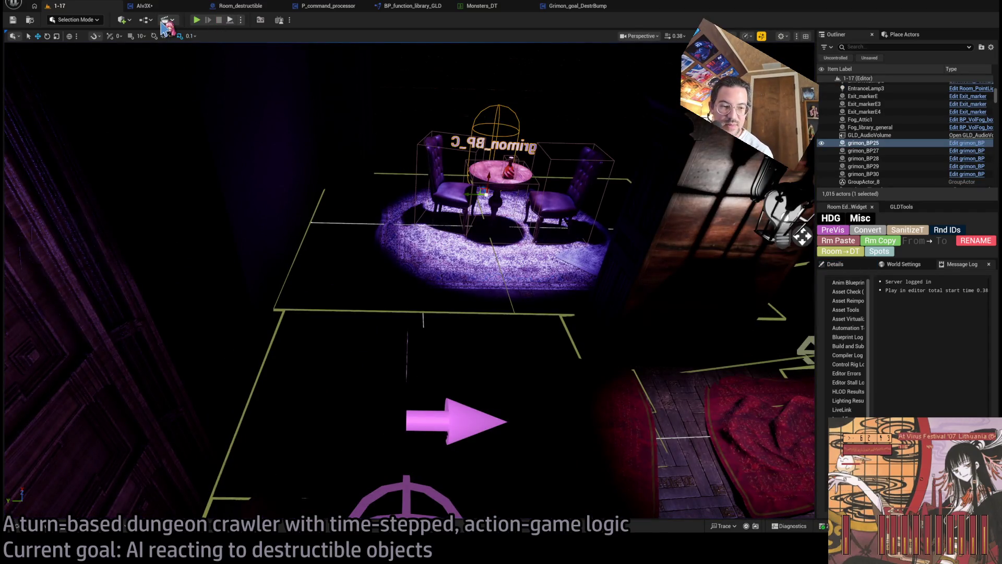
left_click(142, 6)
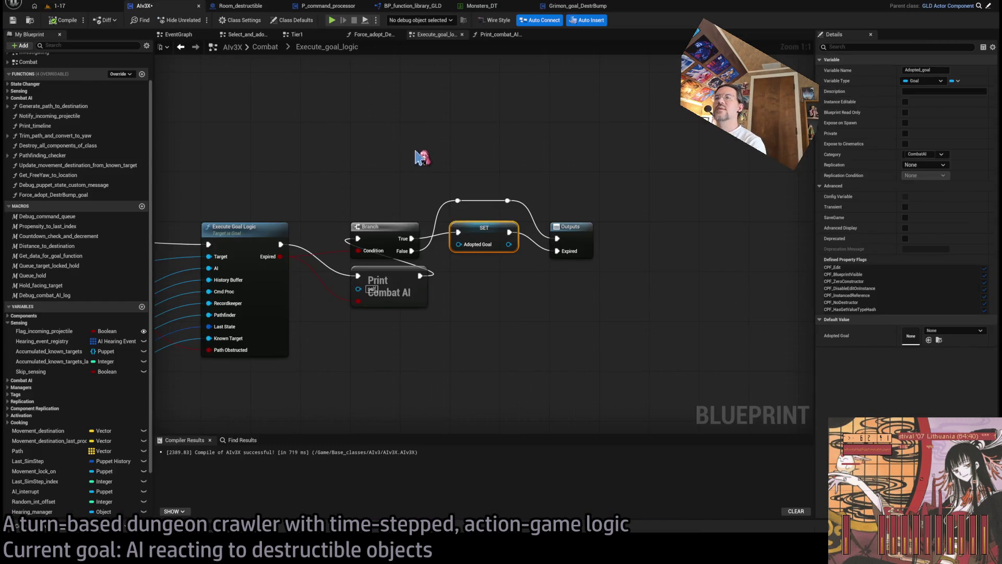
scroll(503, 121, "down", 3)
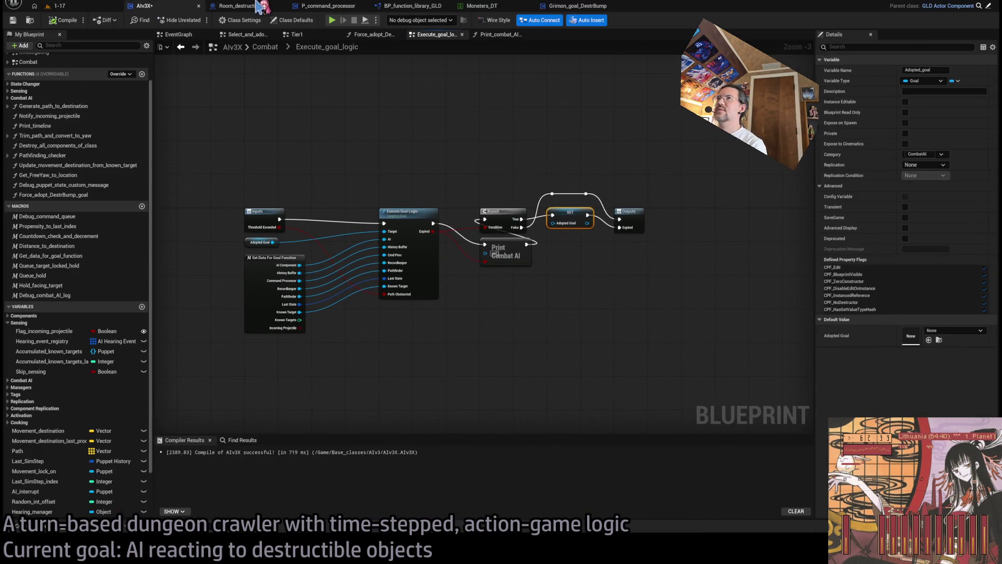
left_click(303, 7)
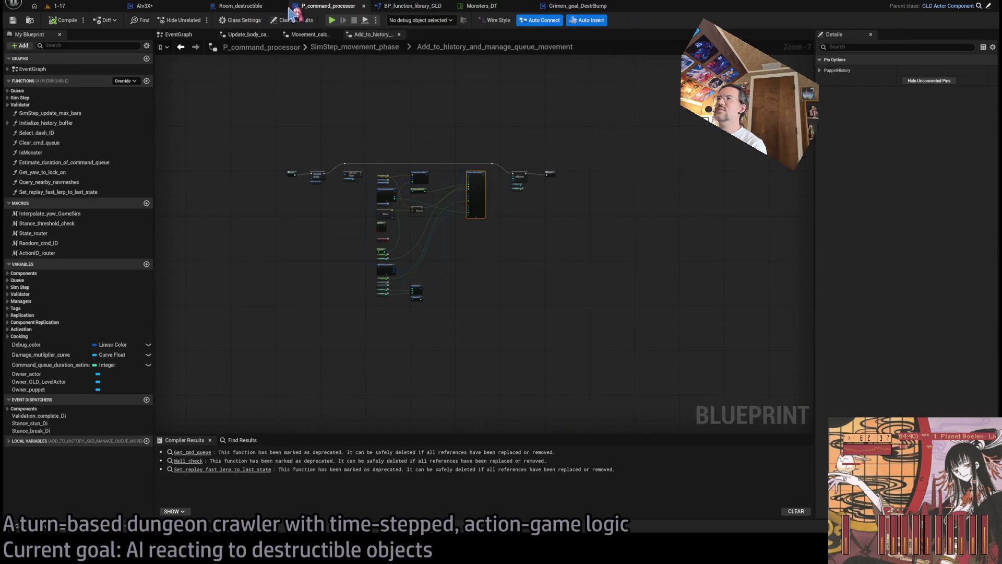
left_click(491, 6)
left_click(577, 6)
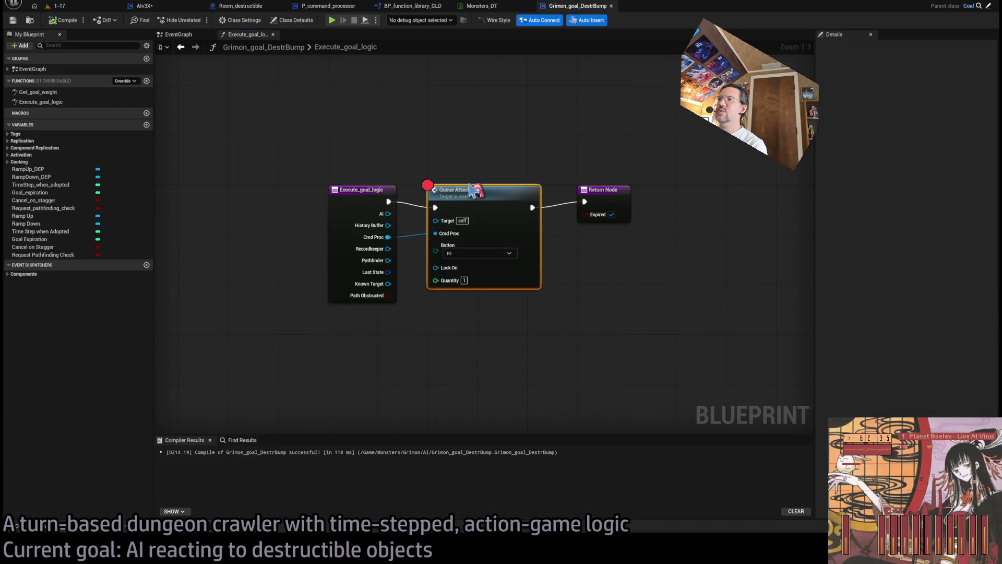
left_click(489, 377)
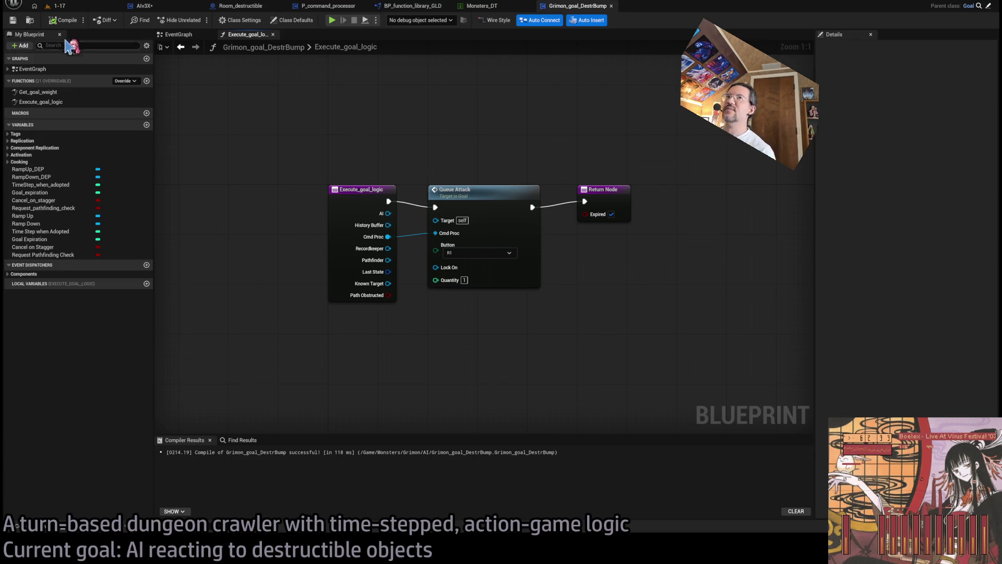
left_click(60, 6)
left_click(157, 6)
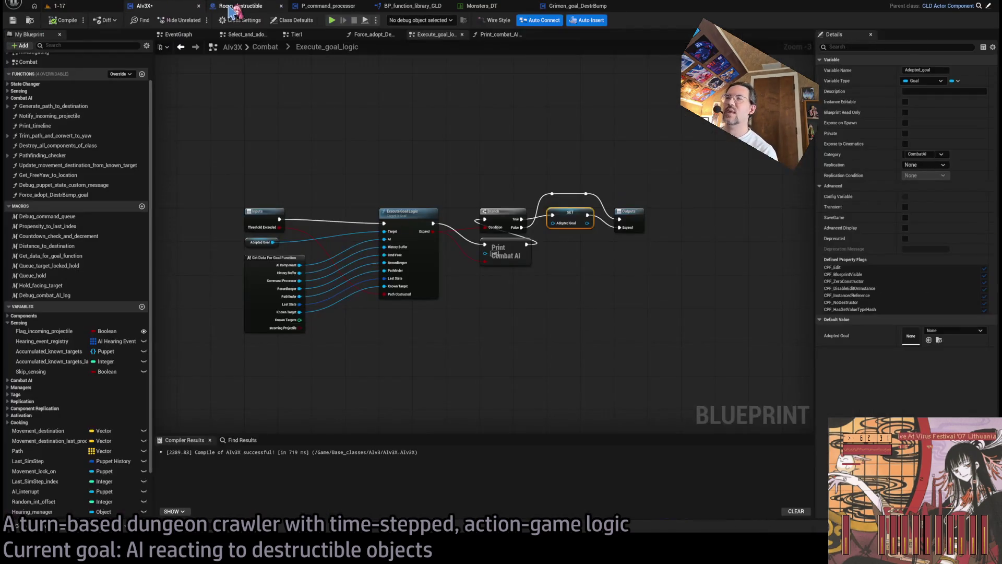
left_click(230, 7)
left_click(313, 7)
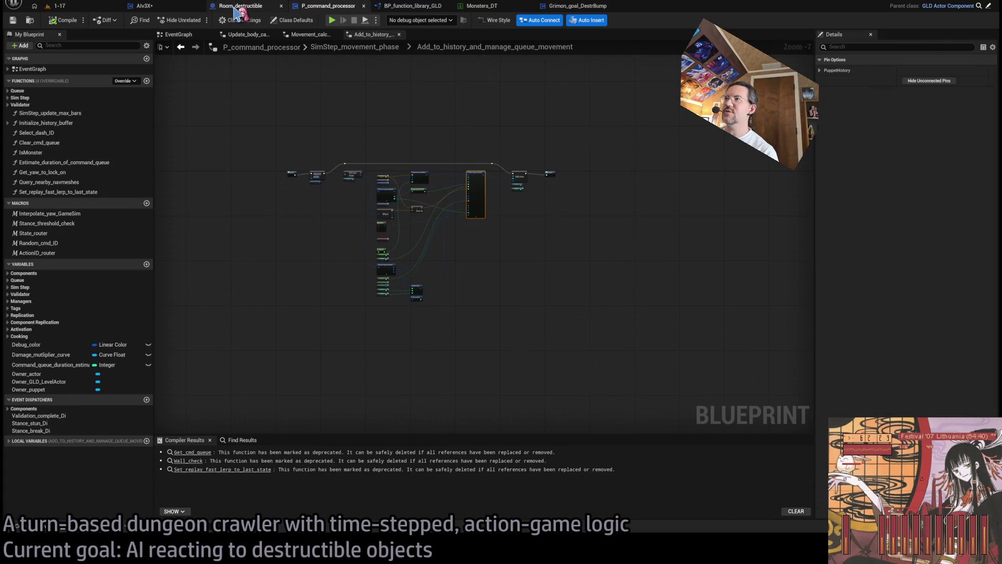
left_click(237, 7)
left_click(420, 8)
scroll(505, 125, "down", 3)
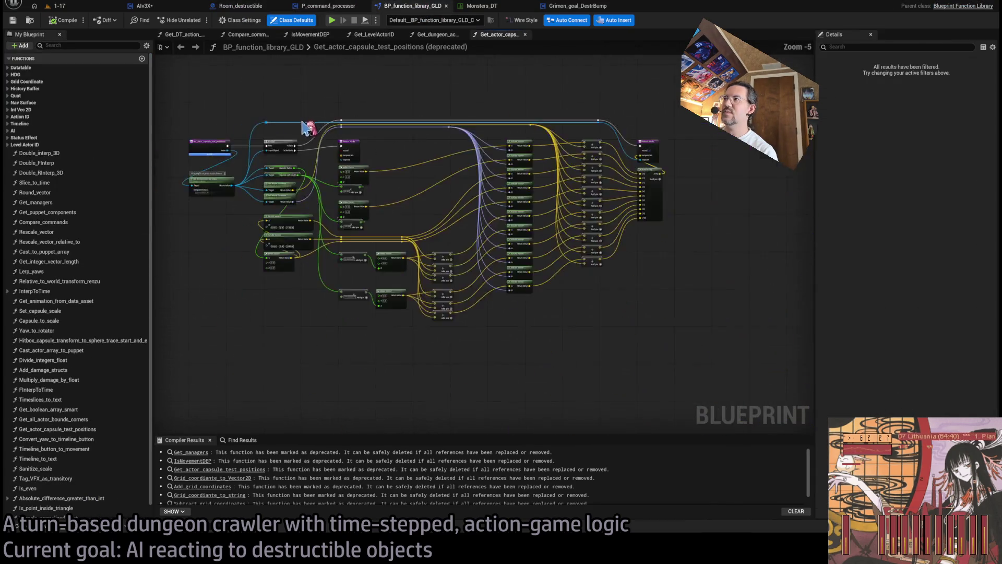
left_click(482, 6)
left_click(578, 6)
left_click(271, 7)
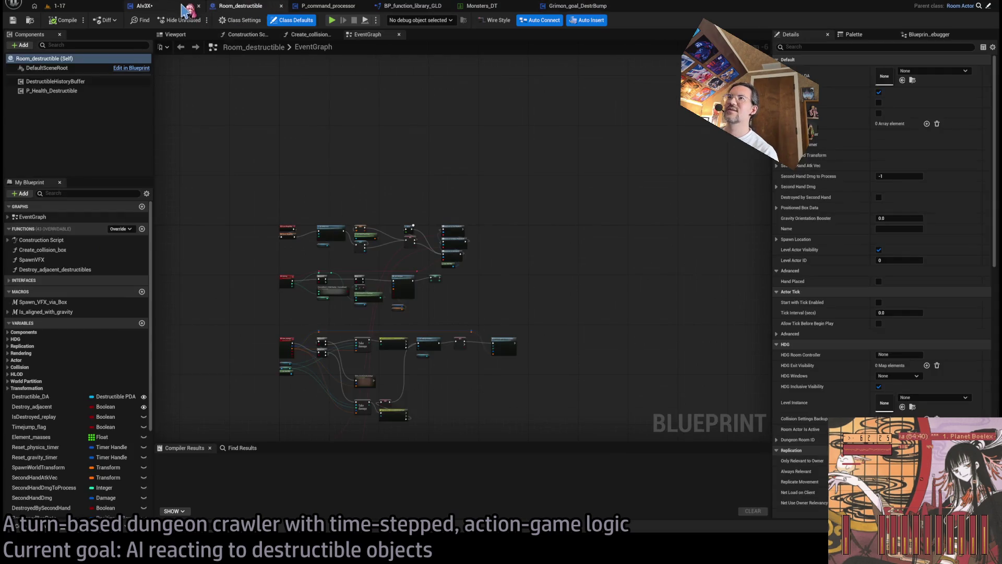
left_click(178, 7)
left_click(230, 8)
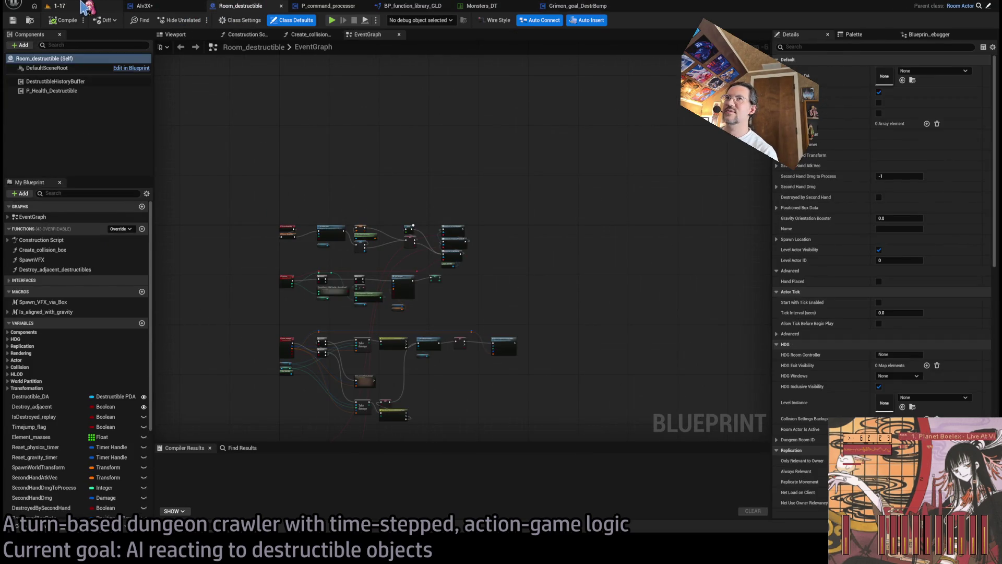
left_click(149, 7)
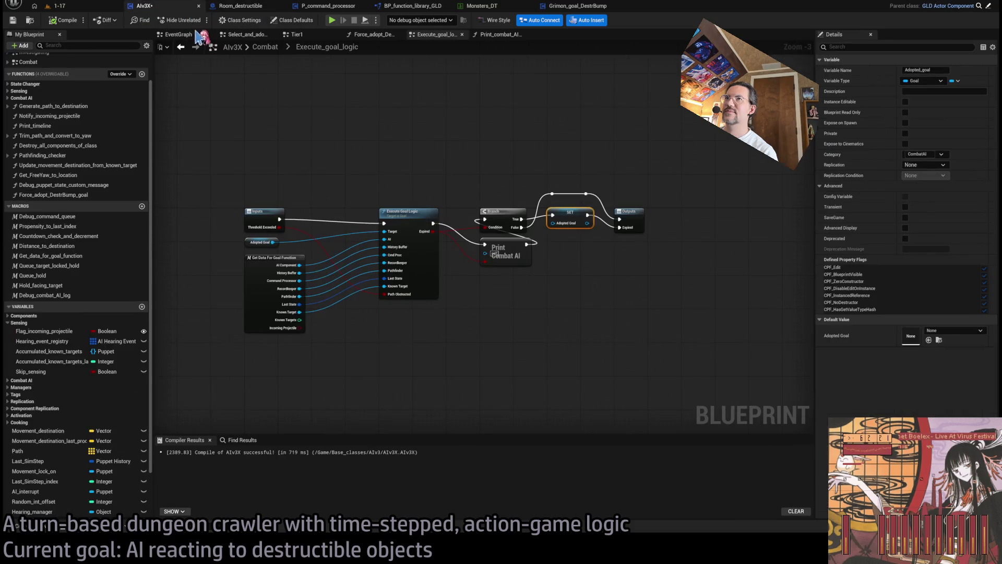
left_click(300, 35)
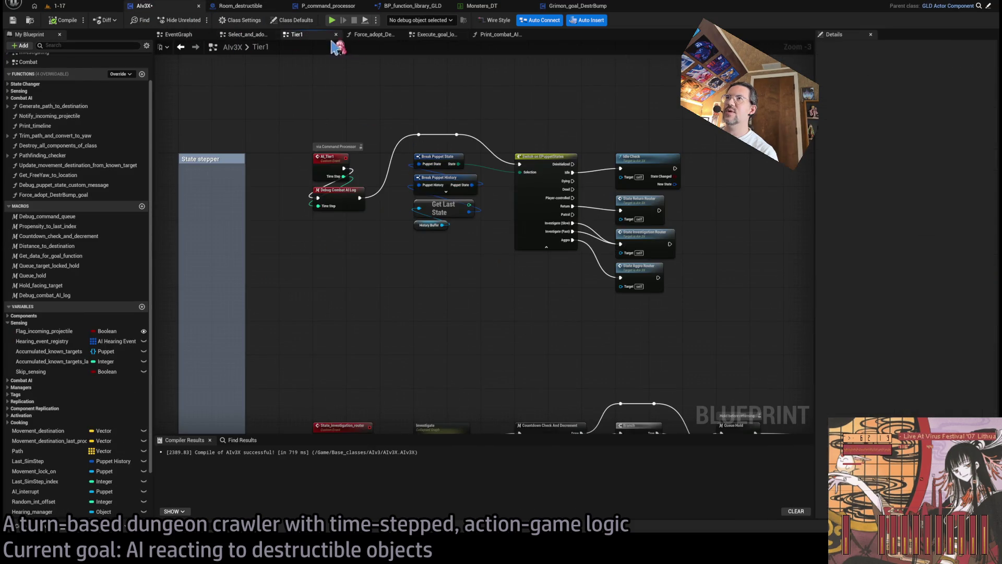
left_click(371, 35)
scroll(474, 163, "down", 3)
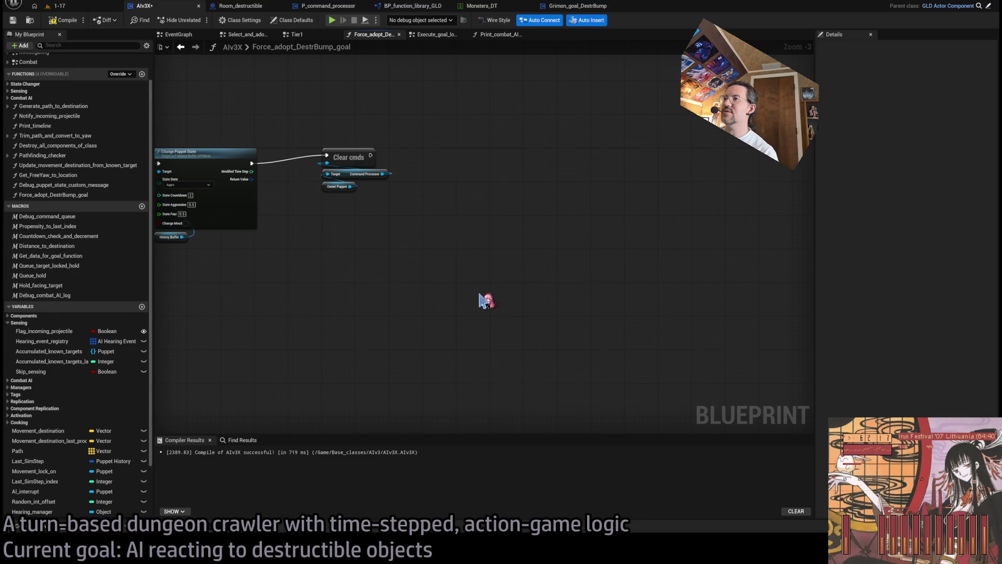
left_click(57, 7)
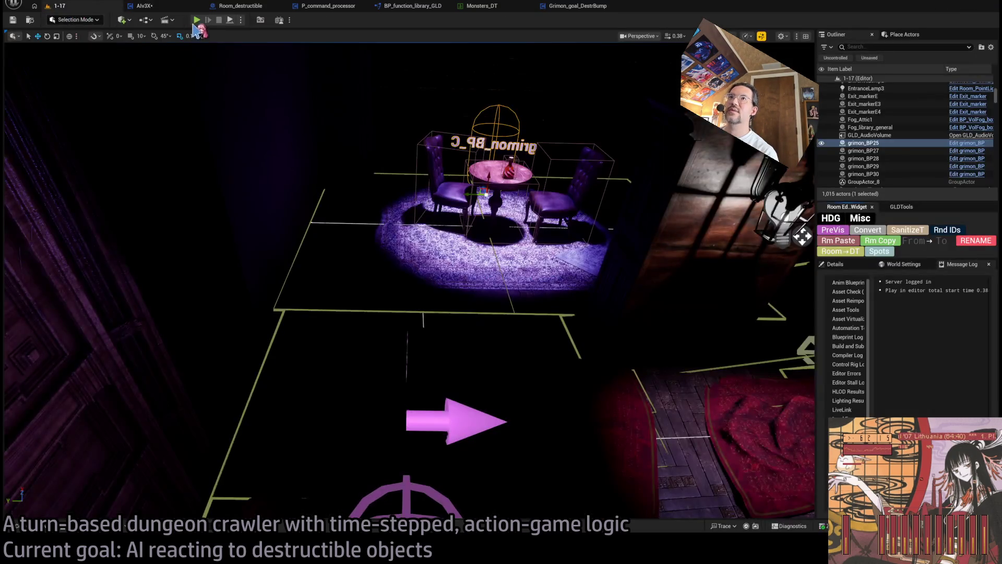
Playtest level 1-17 with Go! and queued Hold turns, watching the table, then stop.
key("alt+p")
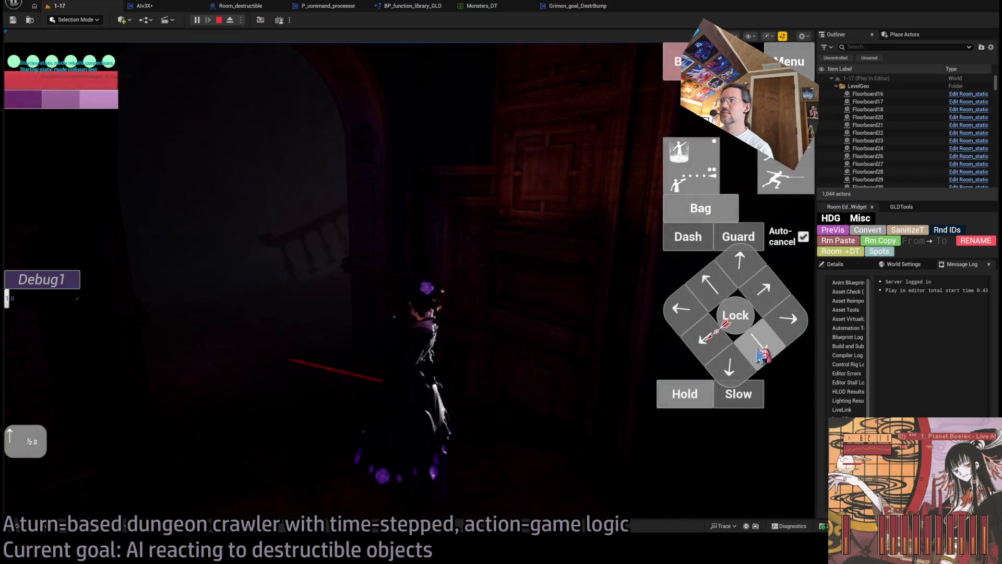
left_click(34, 377)
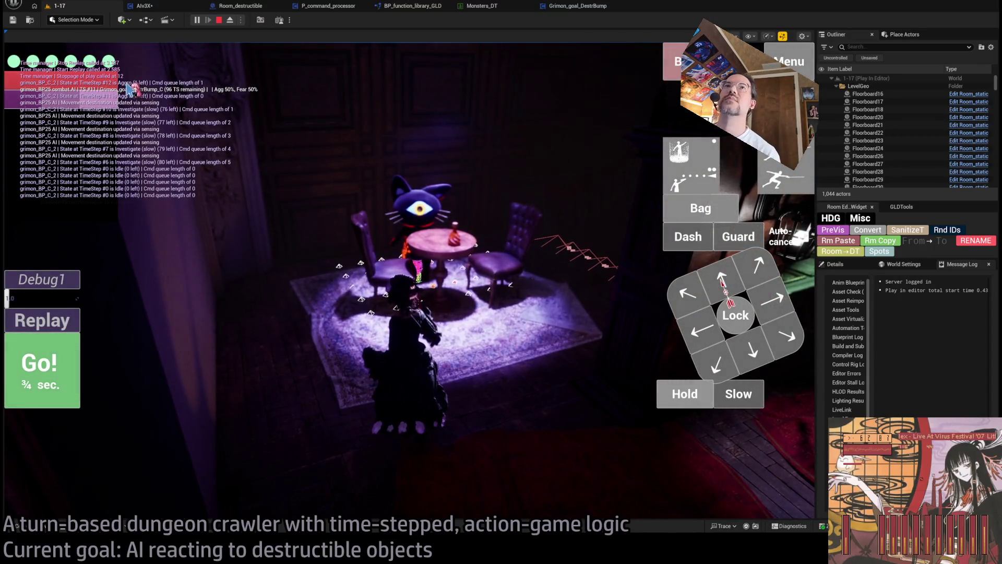
left_click(686, 394)
left_click(66, 374)
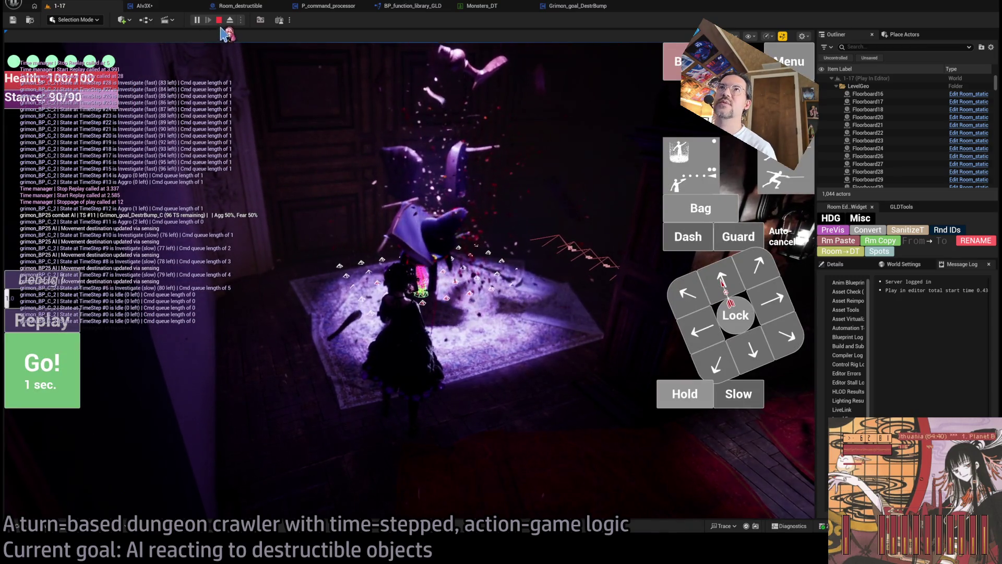
key("Escape")
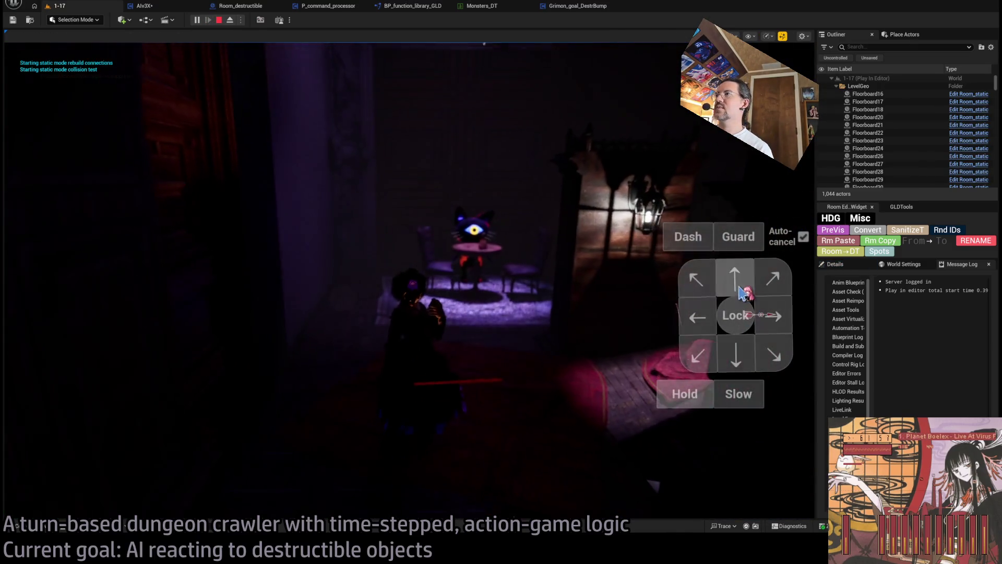
left_click(79, 406)
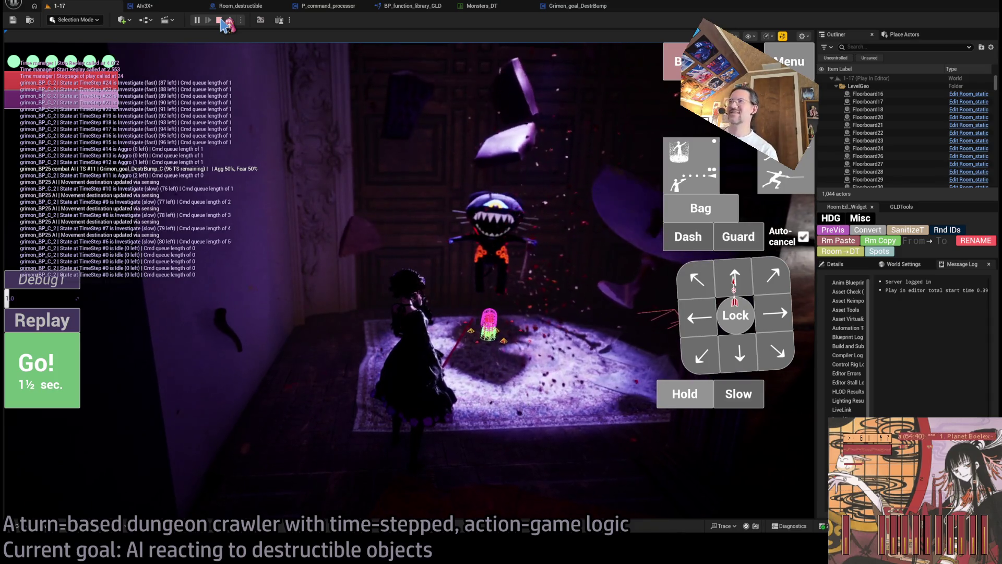
left_click(462, 212)
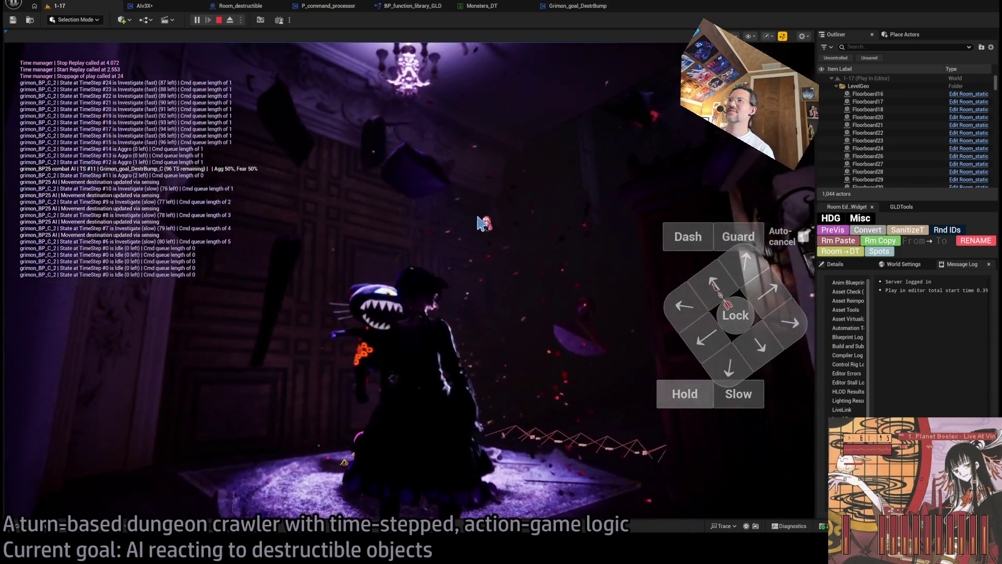
key("shift+F1")
left_click(219, 21)
Restart the playtest, queue two Hold steps and play the turn, then stop and return to AIv3X.
key("alt+p")
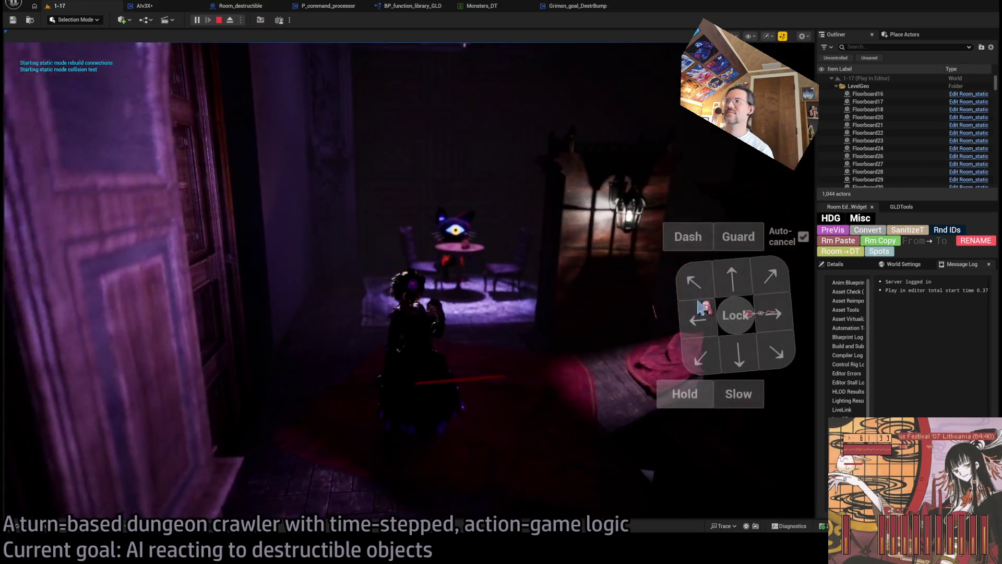
left_click(694, 407)
left_click(696, 406)
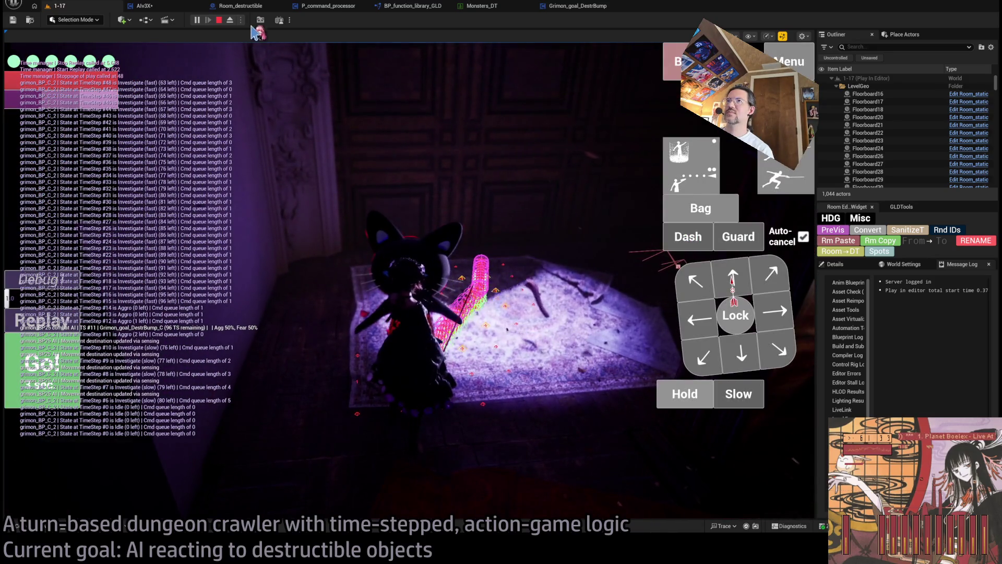
left_click(219, 20)
left_click(178, 7)
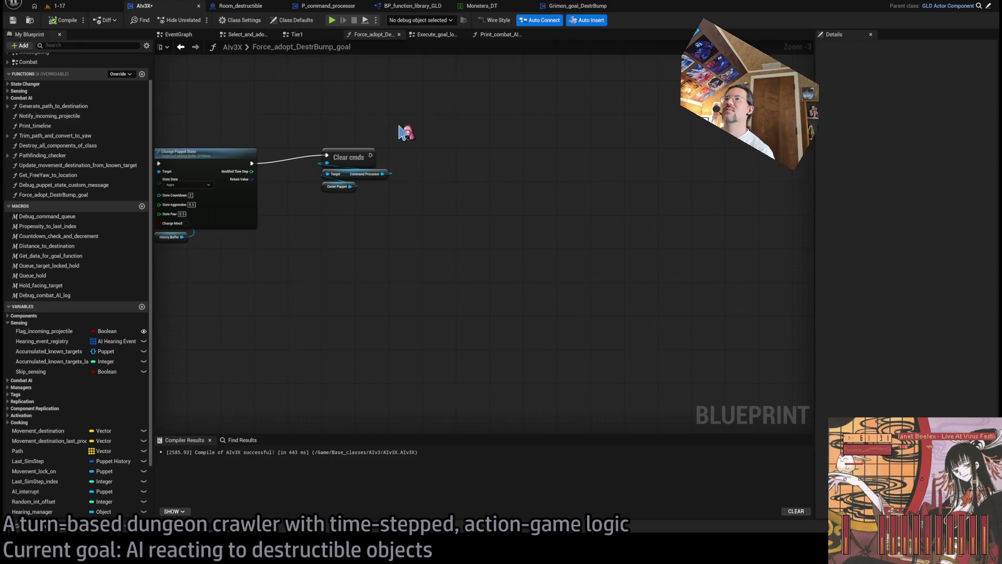
Return to level 1-17, select grimon_BP25, and run a brief Play-in-Editor test.
left_click(93, 10)
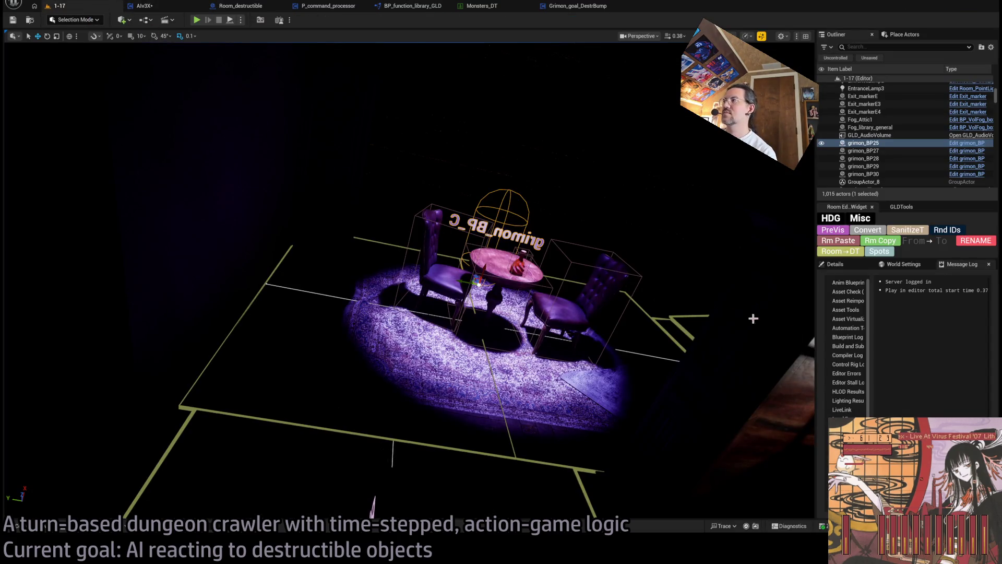
left_click(851, 265)
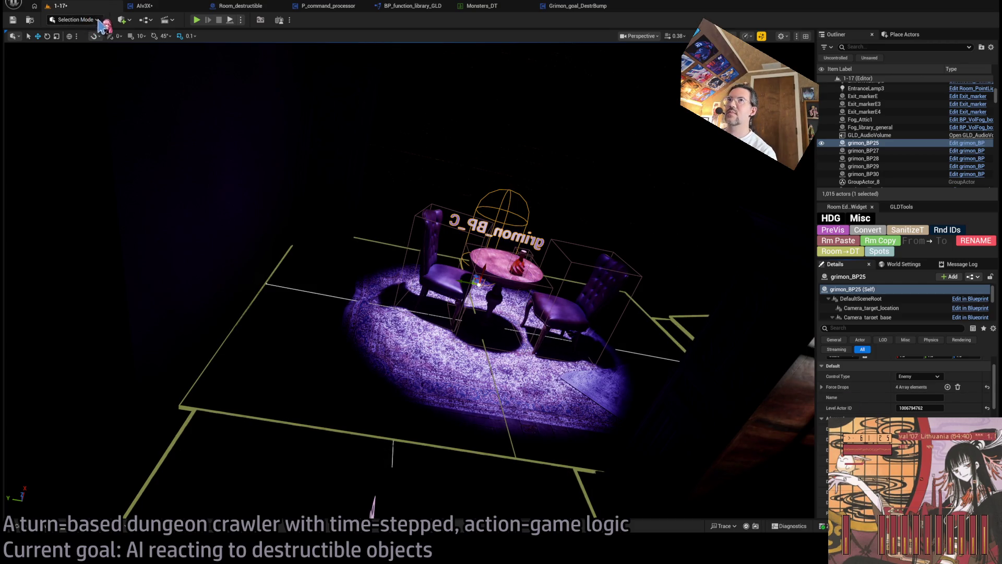
key("alt+p")
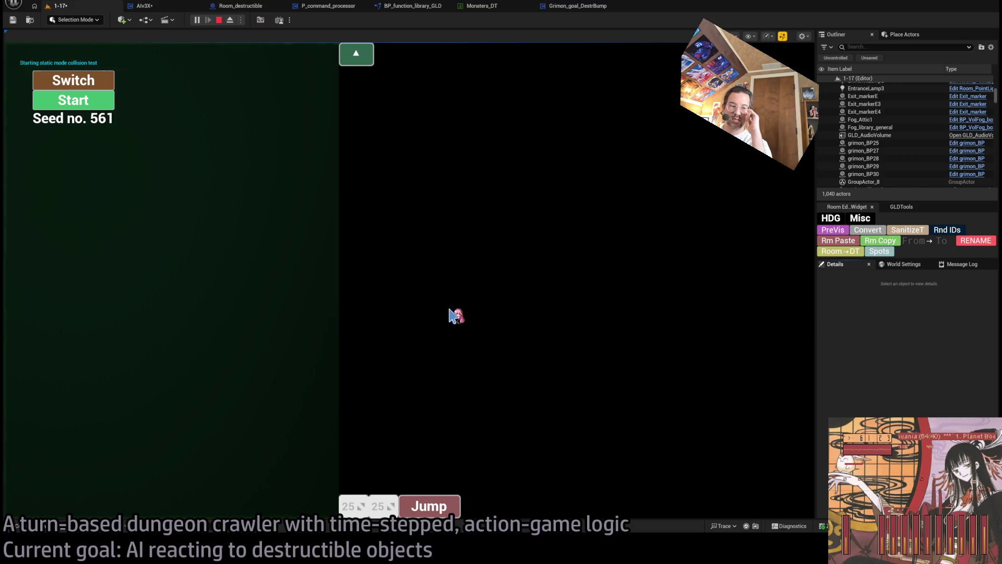
key("Escape")
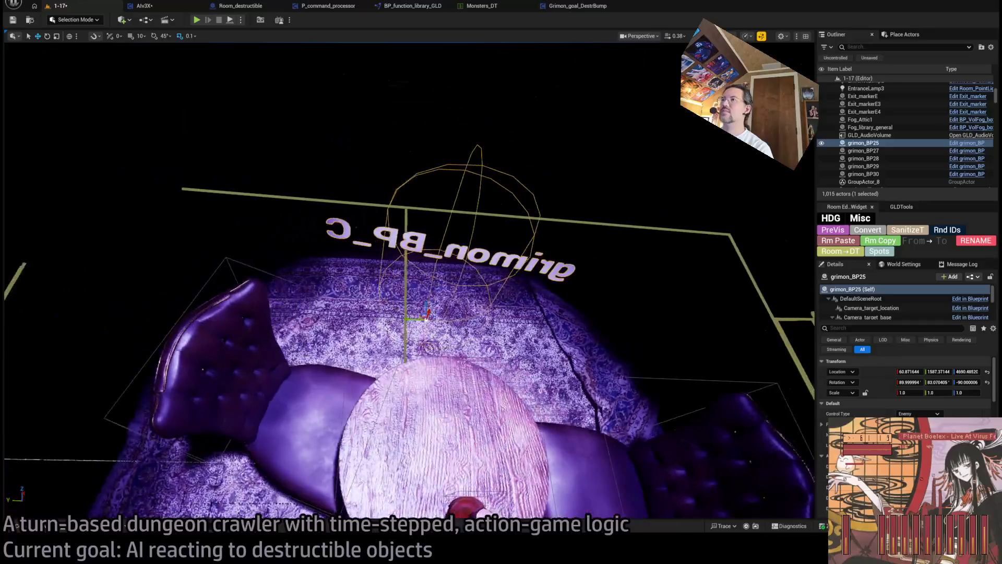
Scroll to grimon_BP25's debug flags, orbit closer to the table, and start a new play test.
scroll(906, 389, "down", 2)
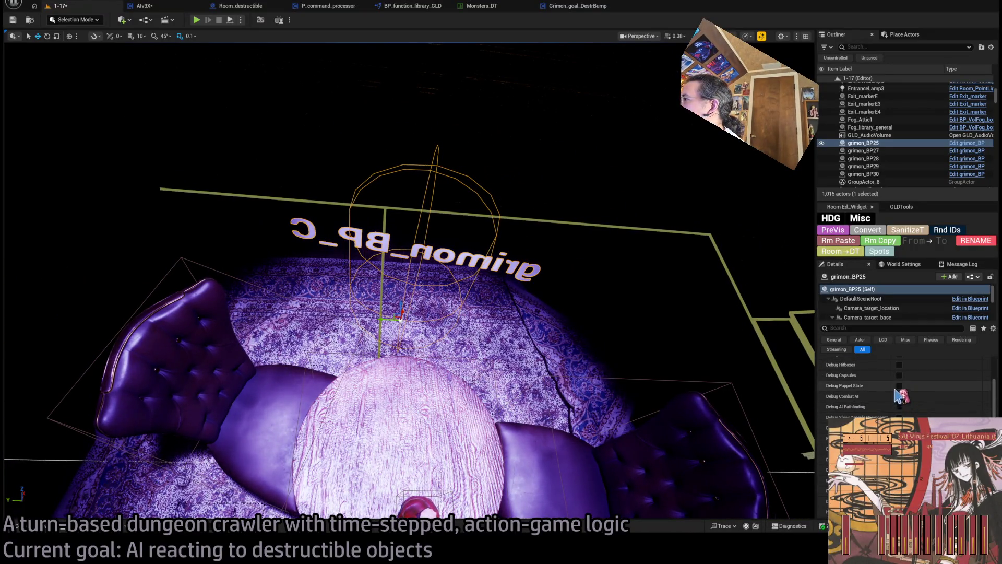
mouse_move(393, 213)
left_mouse_down()
mouse_move(393, 230)
mouse_move(418, 219)
mouse_move(406, 193)
left_mouse_up()
left_click(198, 21)
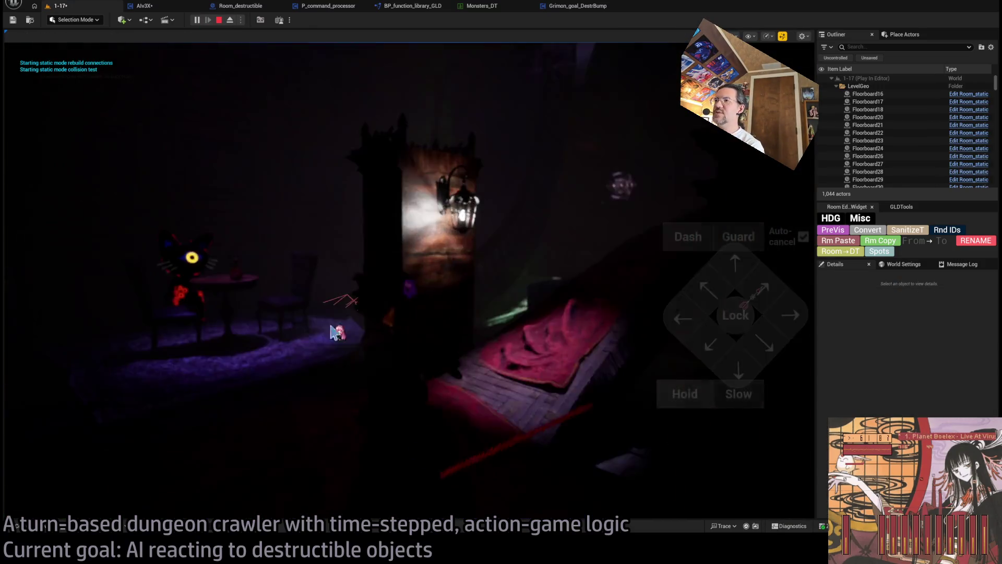
Play three turns: a hold, a down-left and left move with hold, then a forward step with hold.
left_click(679, 393)
left_click(60, 365)
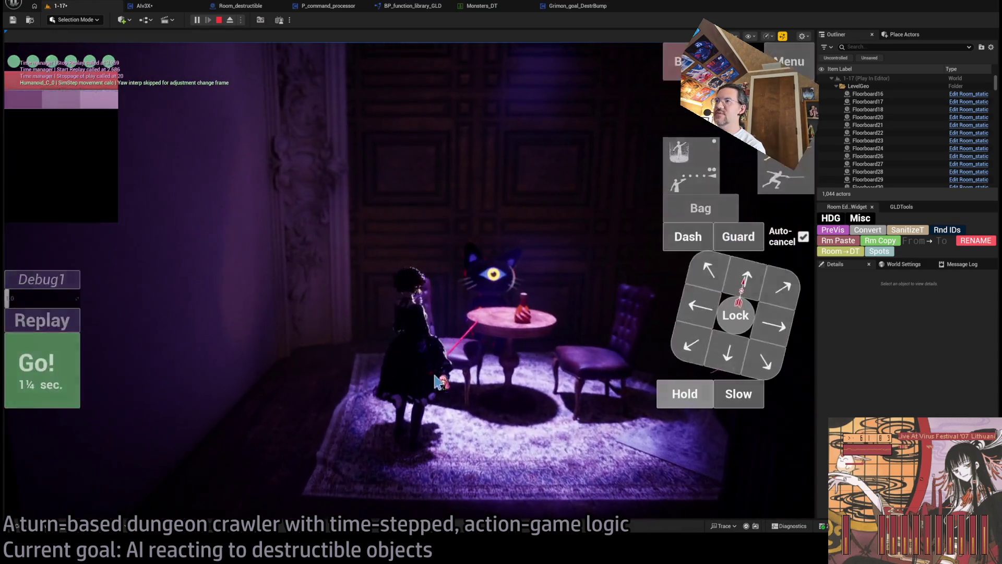
left_click(725, 360)
left_click(699, 315)
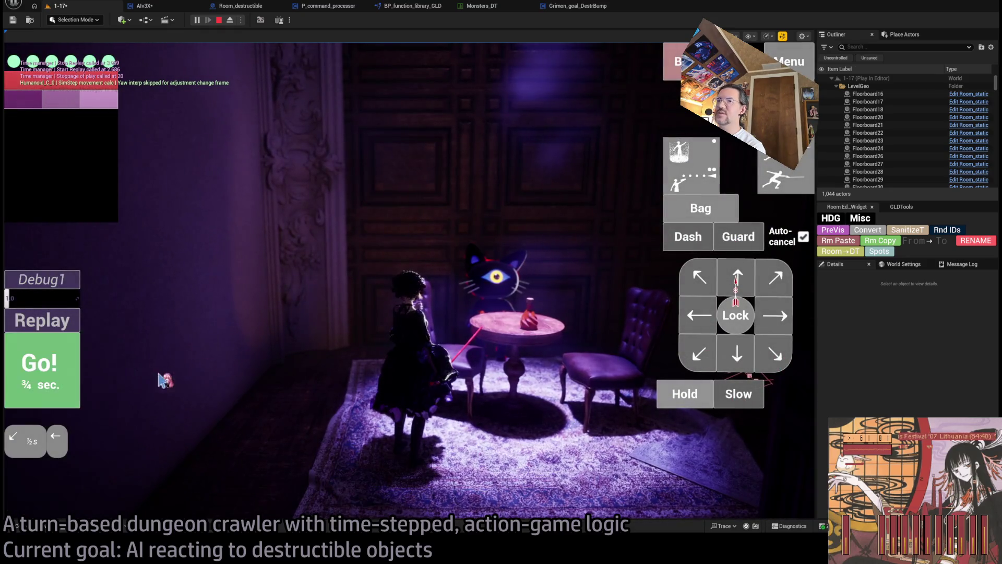
left_click(677, 399)
left_click(66, 360)
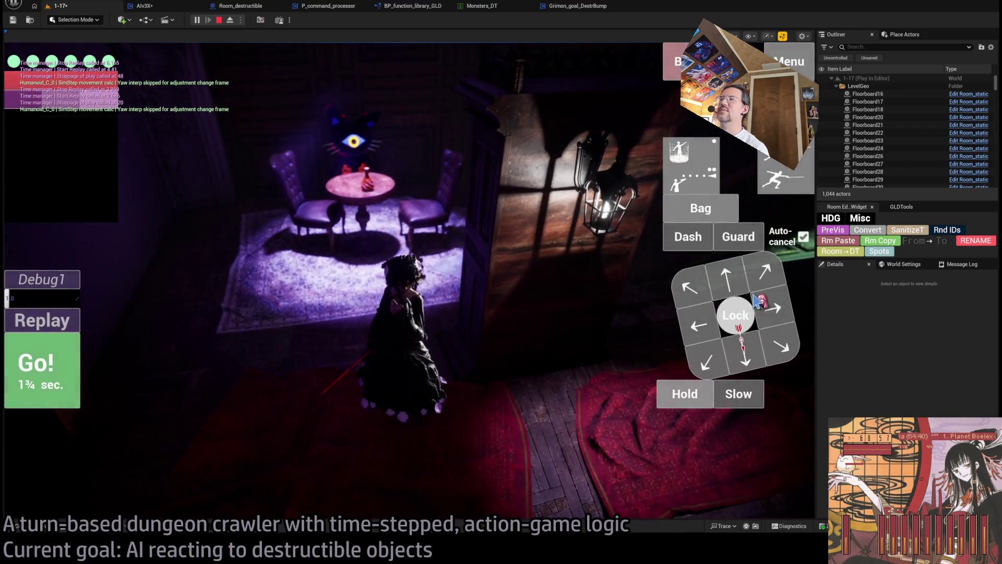
left_click(730, 284)
left_click(682, 394)
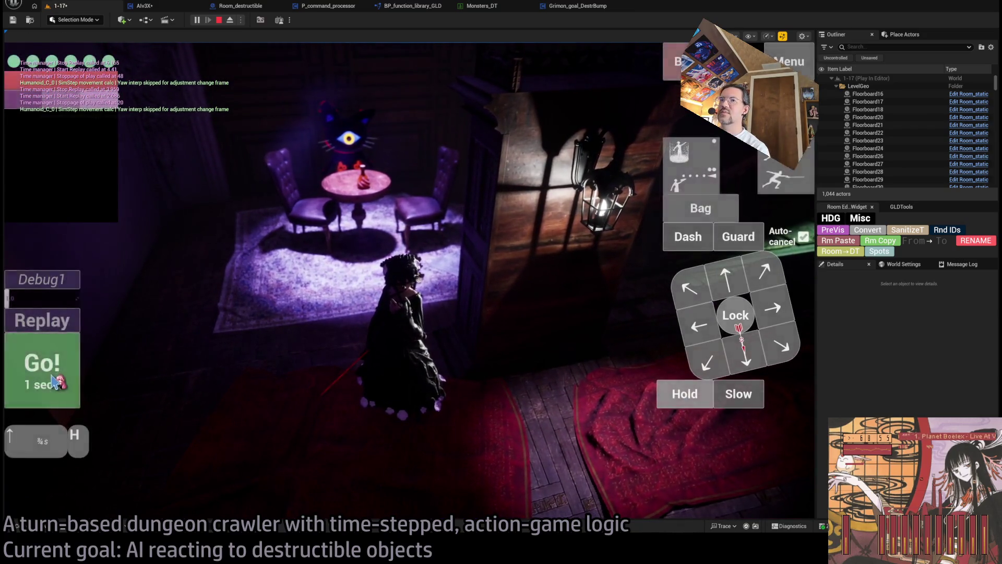
left_click(57, 365)
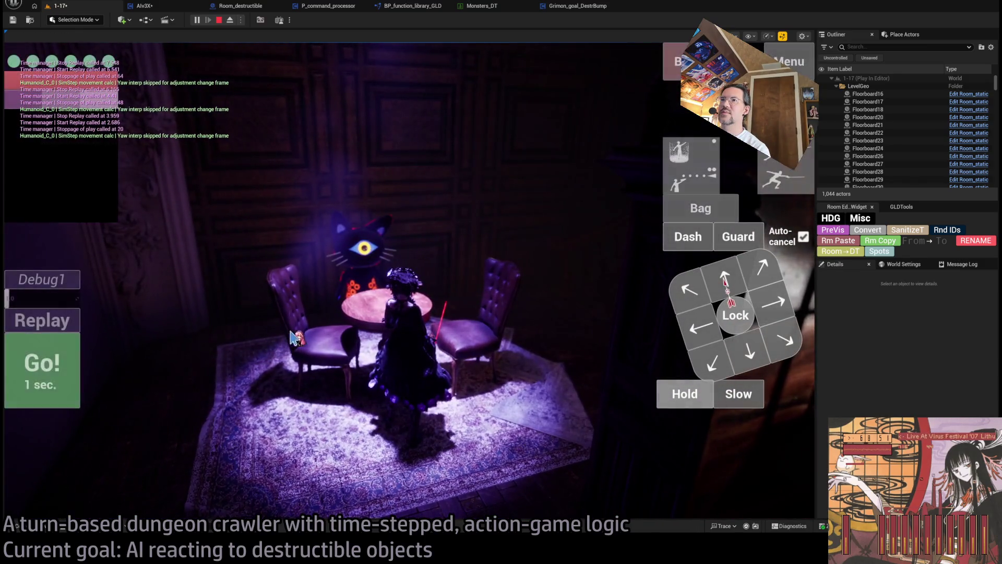
Step forward and right, hold through three more turns, then stop the test and focus on grimon_BP25.
left_click(724, 277)
left_click(773, 302)
left_click(77, 402)
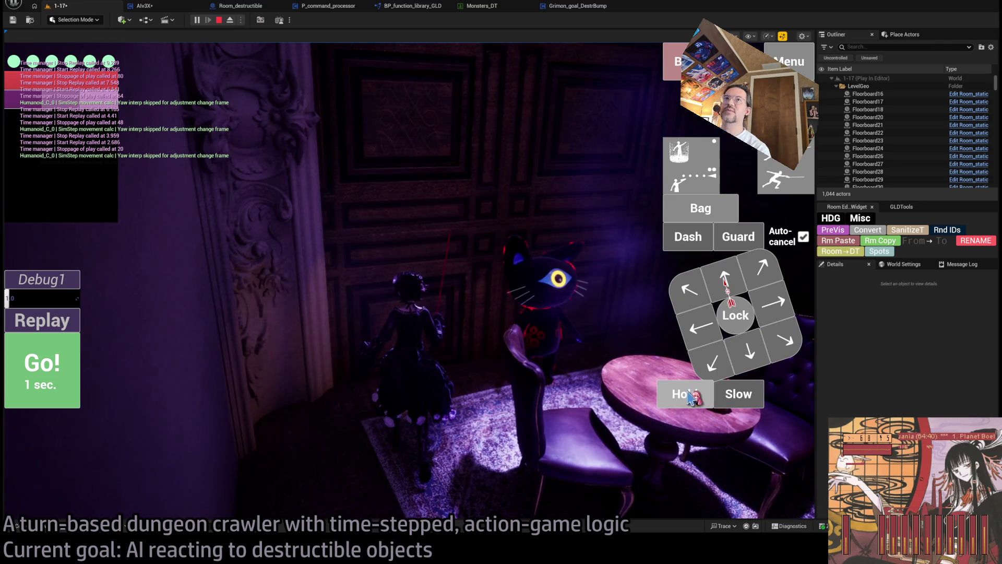
left_click(771, 308)
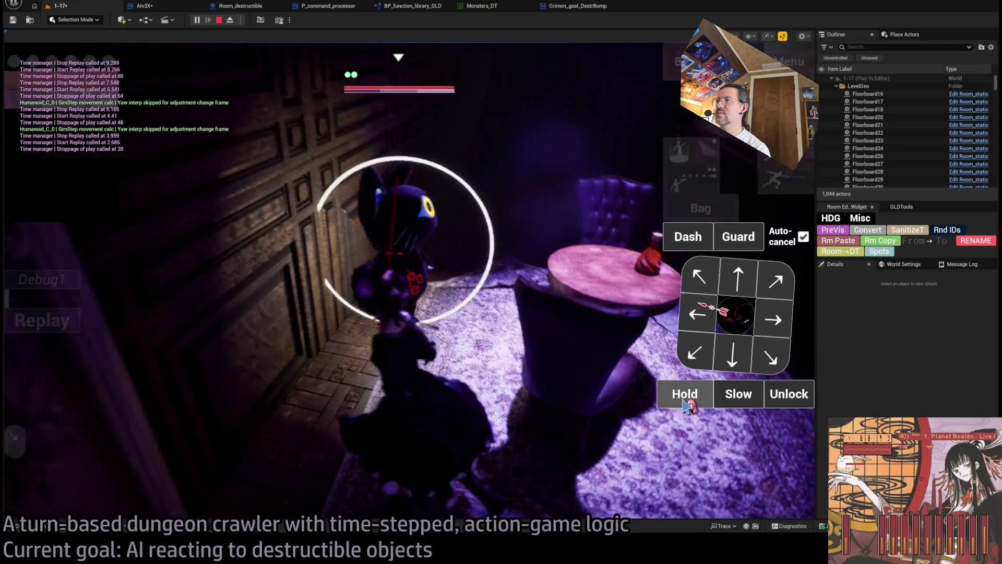
left_click(665, 394)
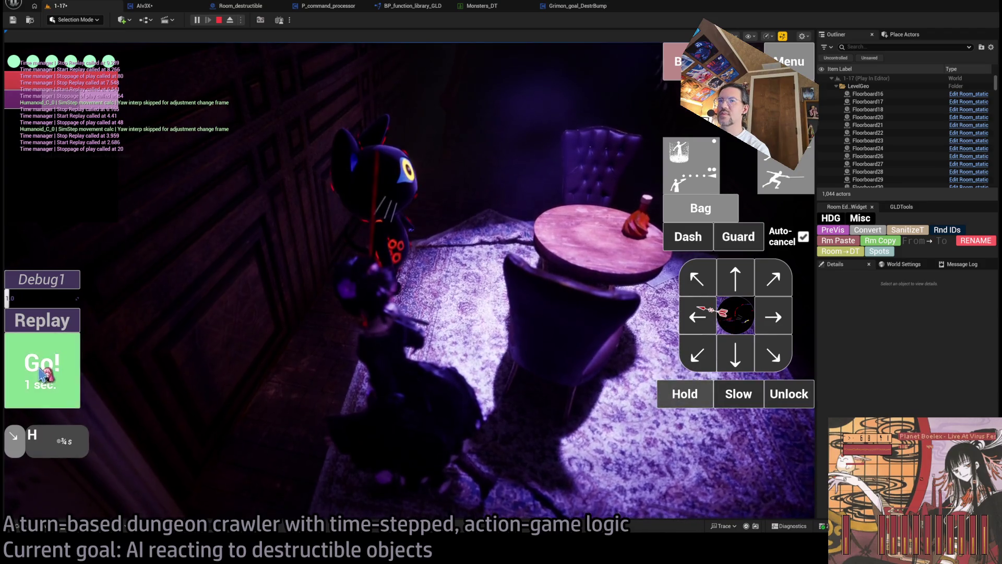
left_click(74, 367)
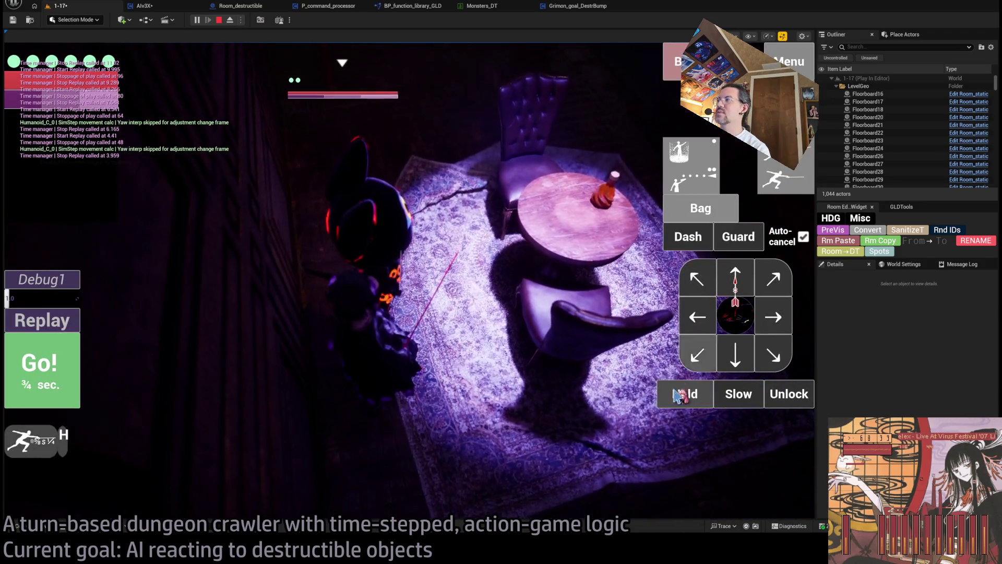
left_click(677, 397)
left_click(76, 392)
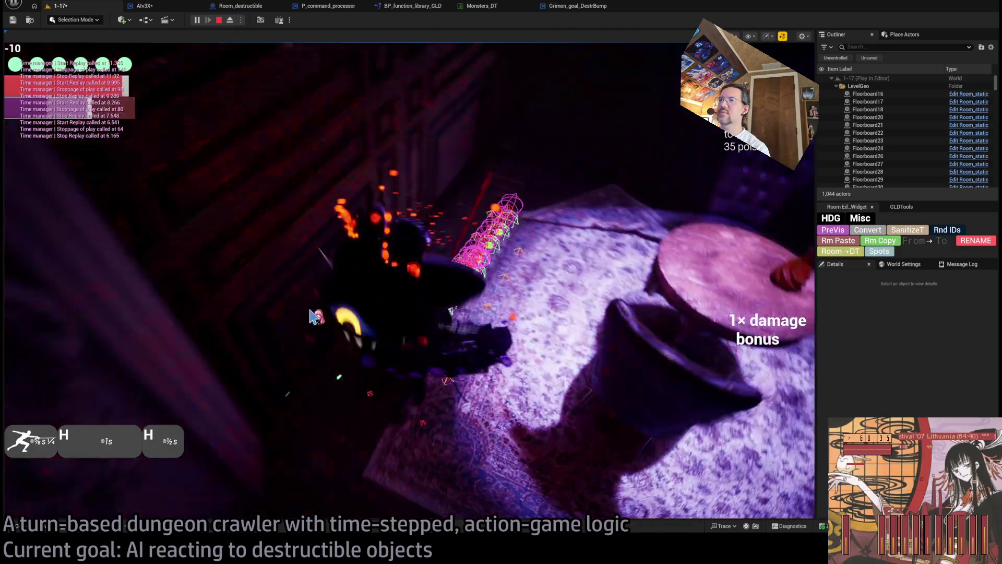
key("Escape")
key("f")
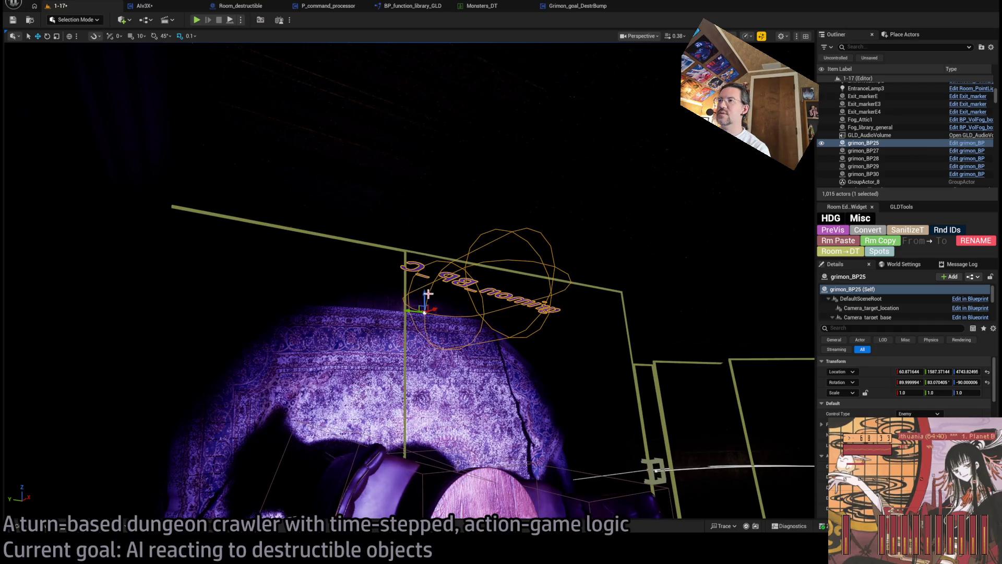
Review grimon_BP25's Debug checkboxes and start a fresh Play-in-Editor run of level 1-17.
scroll(835, 397, "down", 5)
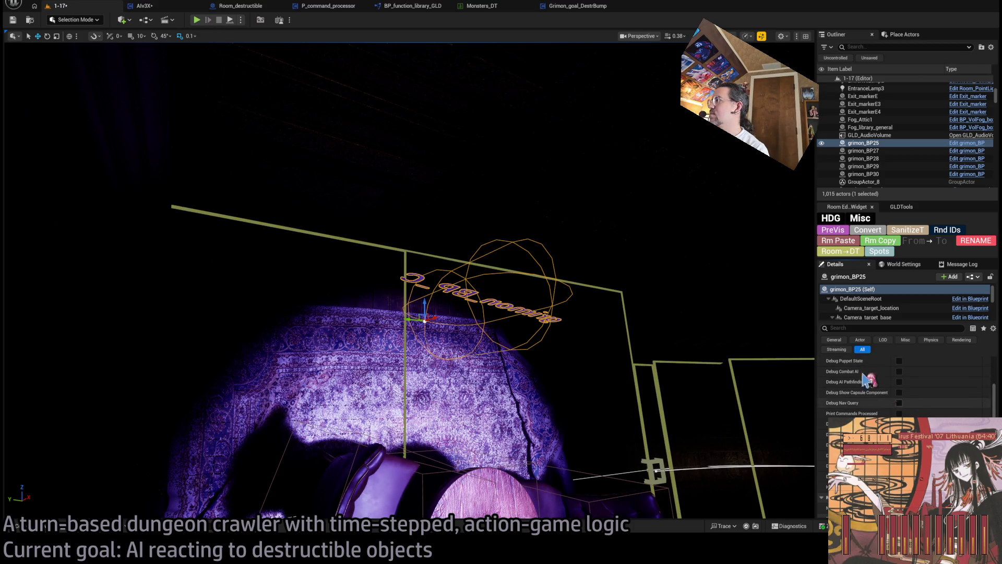
left_click(198, 20)
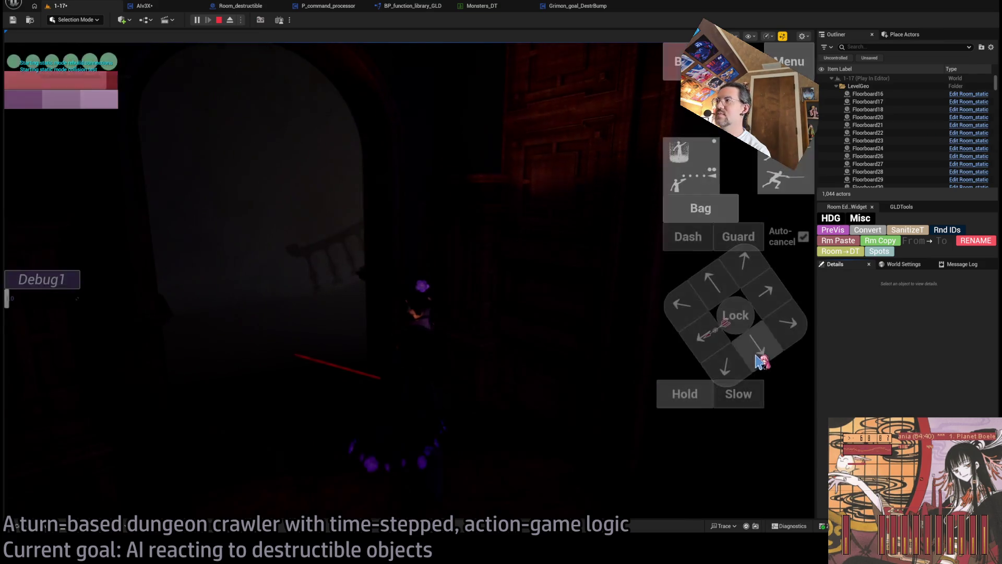
Hold through one turn by the table, stop the session, and zoom out.
left_click(686, 399)
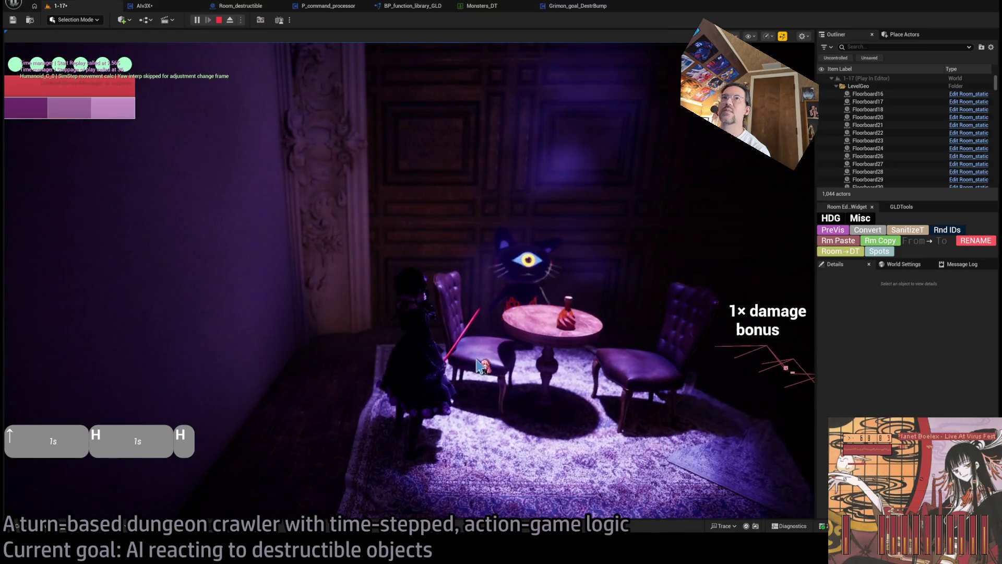
key("Escape")
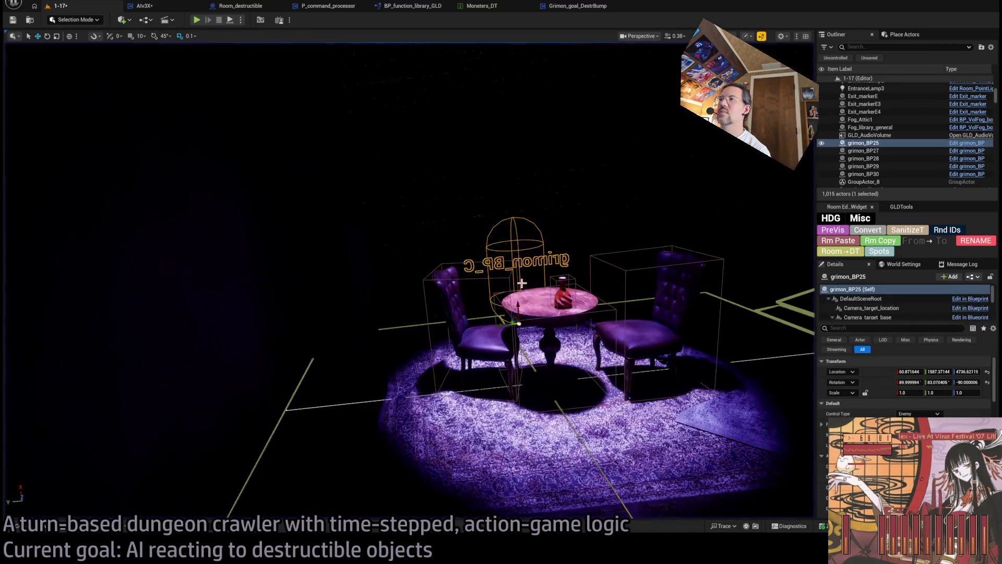
scroll(534, 341, "down", 5)
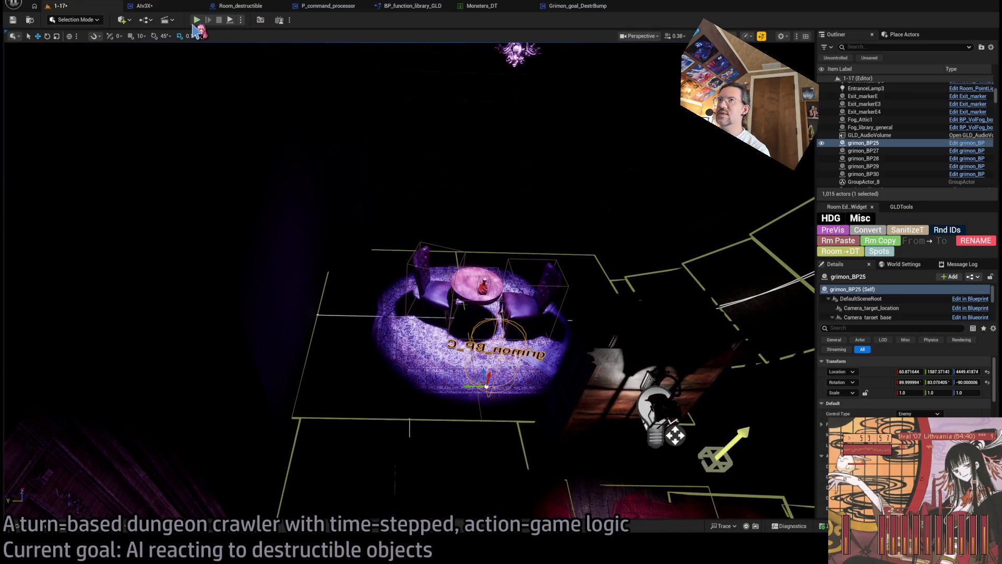
Replay with Alt+P, holding through turns showing 0.9× then 0.8× damage bonuses, then stop.
key("alt+p")
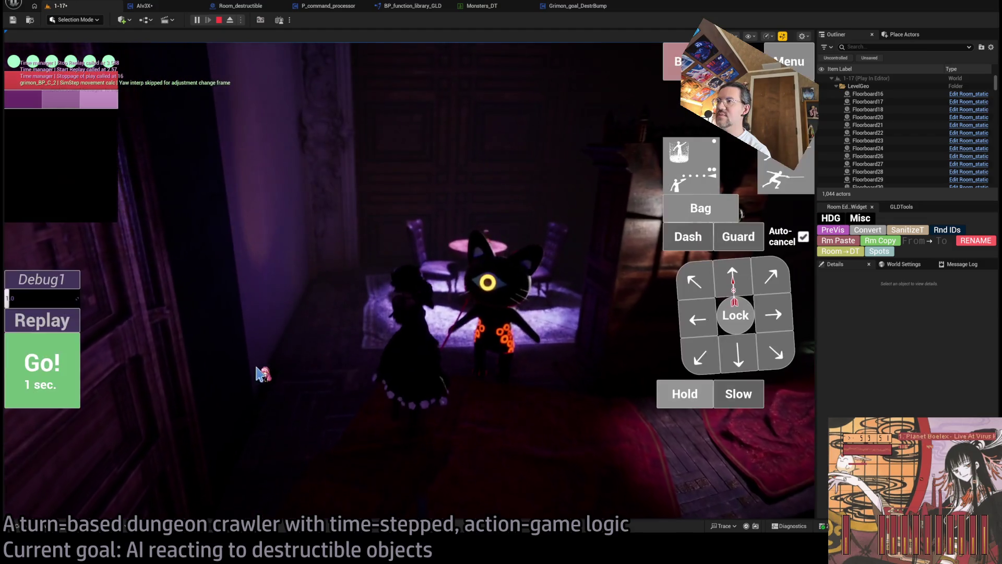
left_click(684, 397)
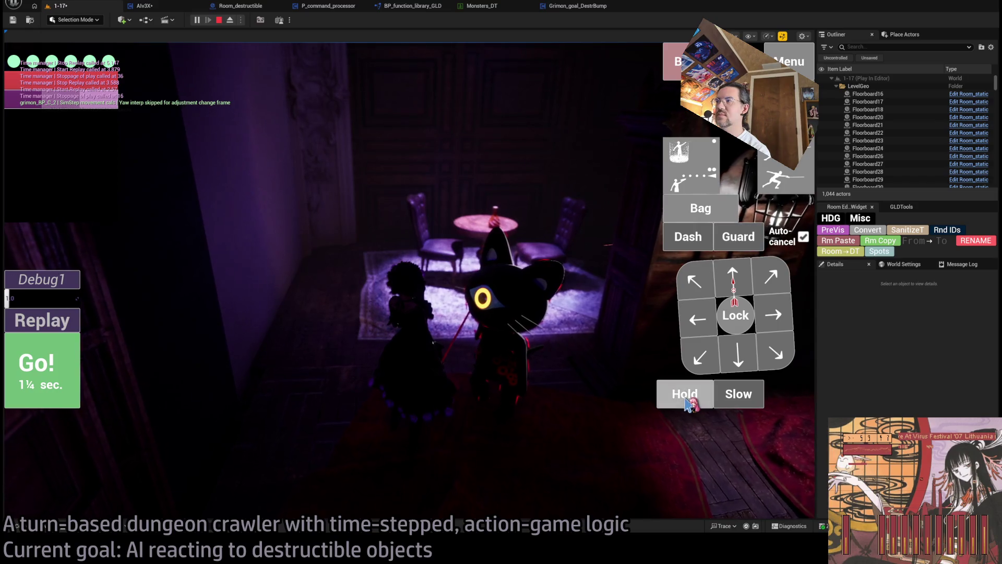
left_click(686, 399)
left_click(688, 401)
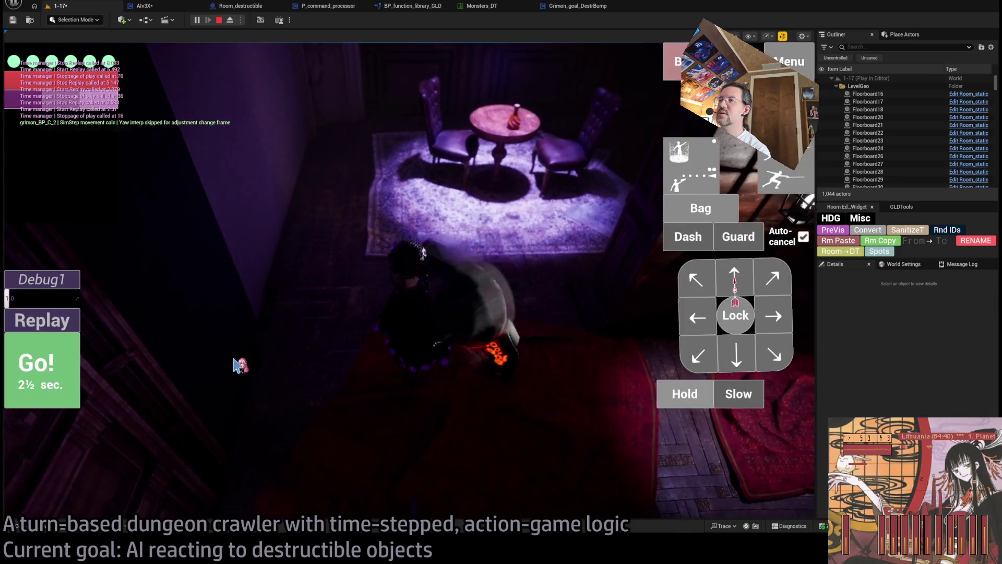
key("Escape")
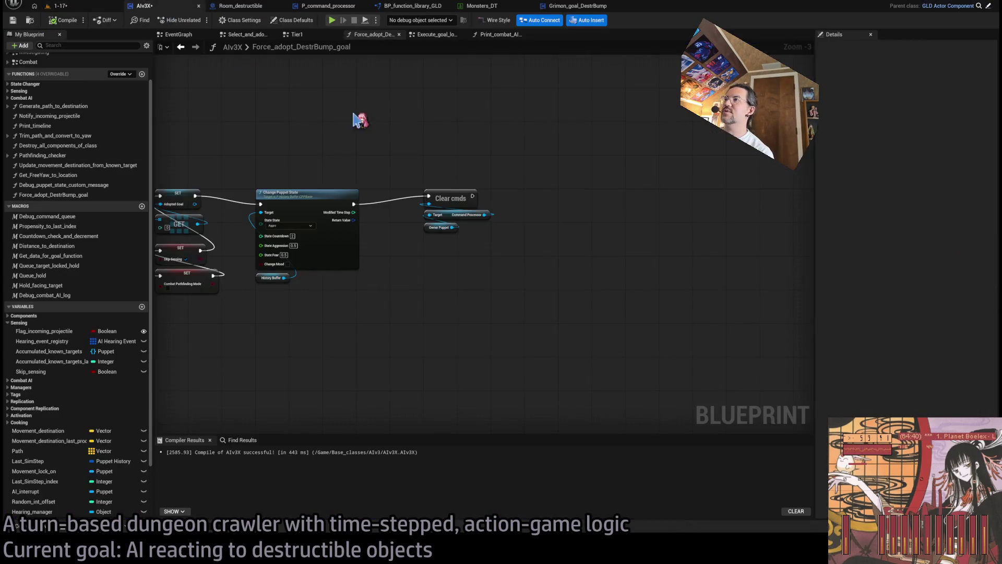
View Grimon_goal_DestrBump's Execute_goal_logic graph, then return to level 1-17 and scroll to grimon_BP25's debug options.
left_click(578, 6)
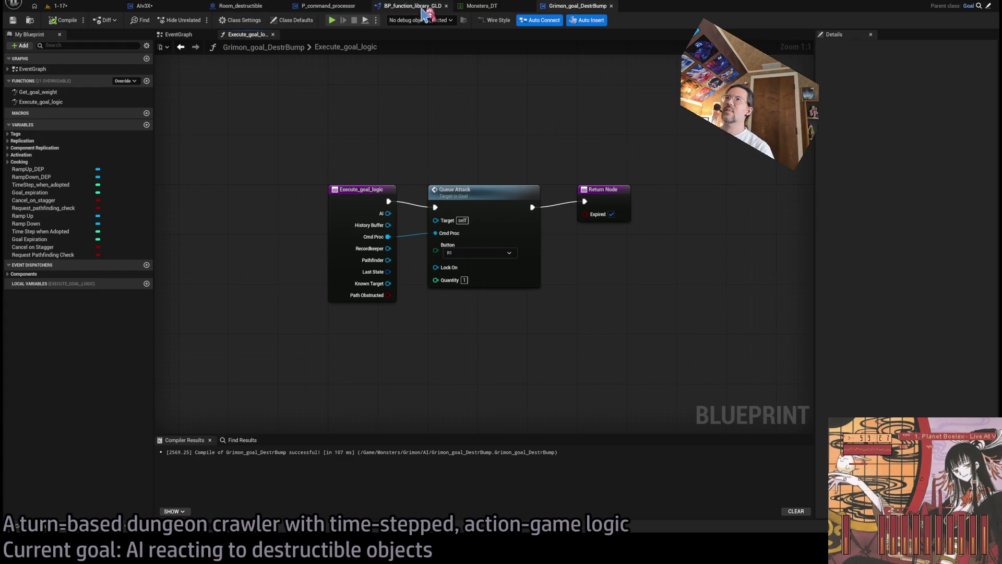
left_click(92, 6)
scroll(828, 408, "down", 5)
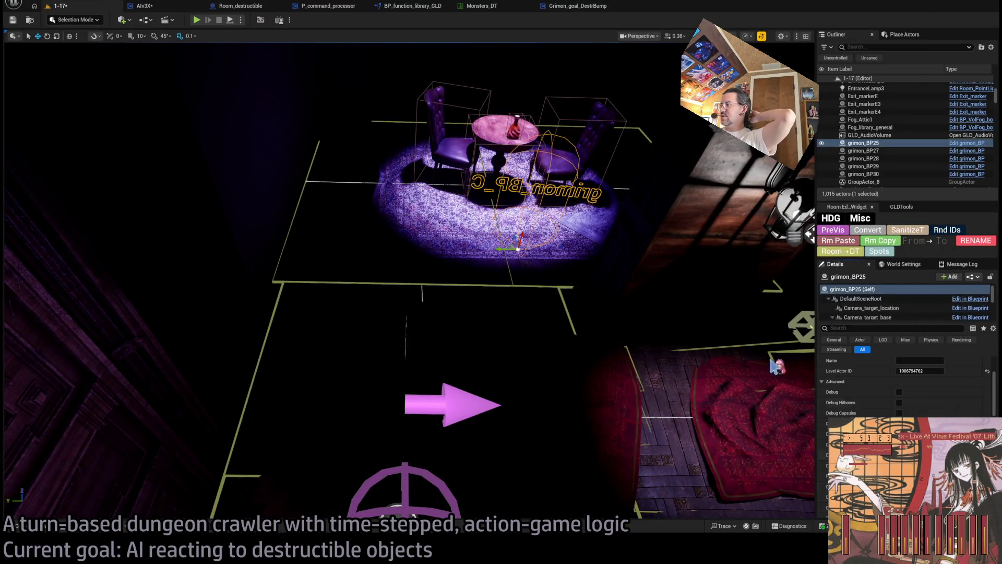
Play-test by the table: step forward with a hold, then hold through another turn.
left_click(196, 20)
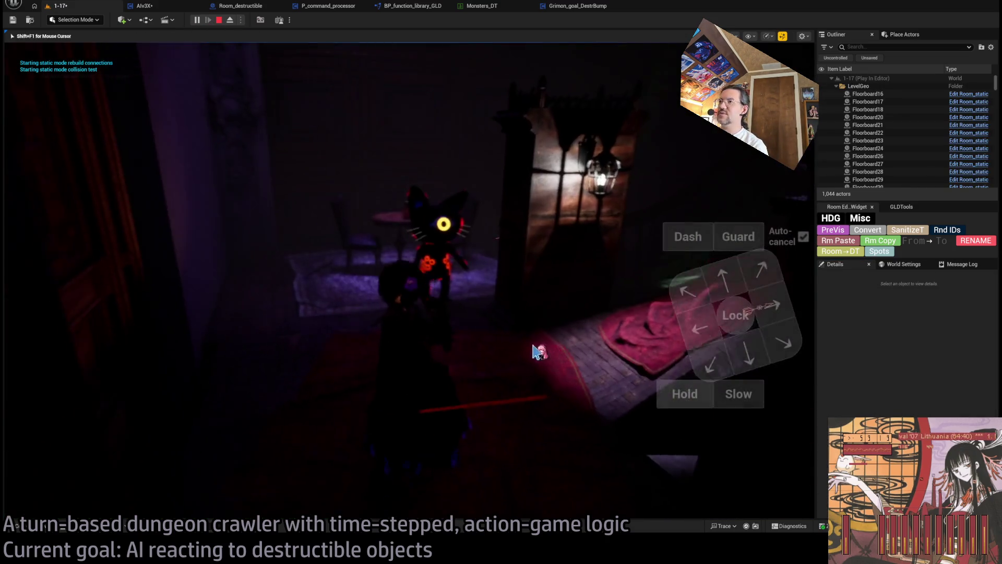
left_click(726, 282)
left_click(686, 394)
left_click(47, 365)
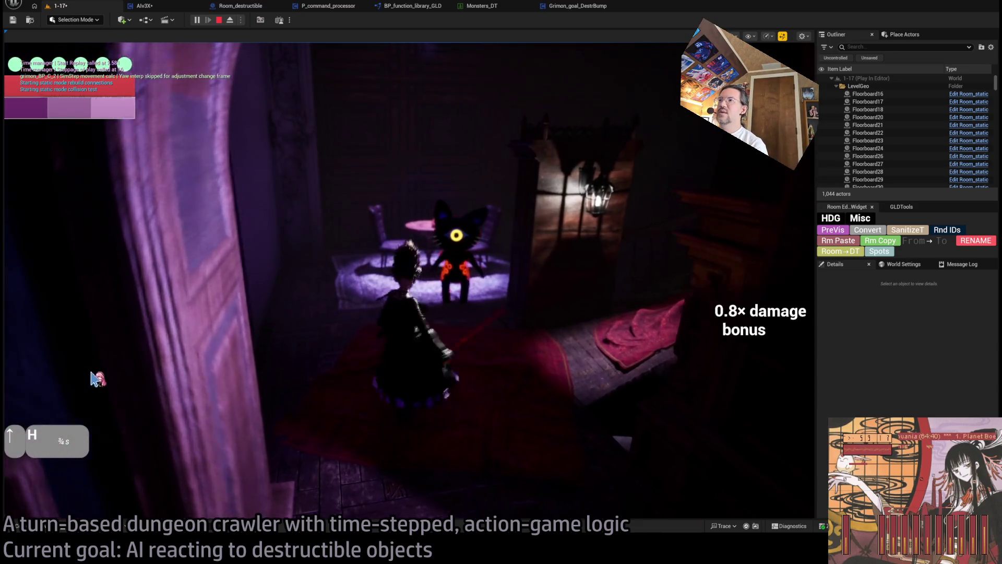
left_click(678, 398)
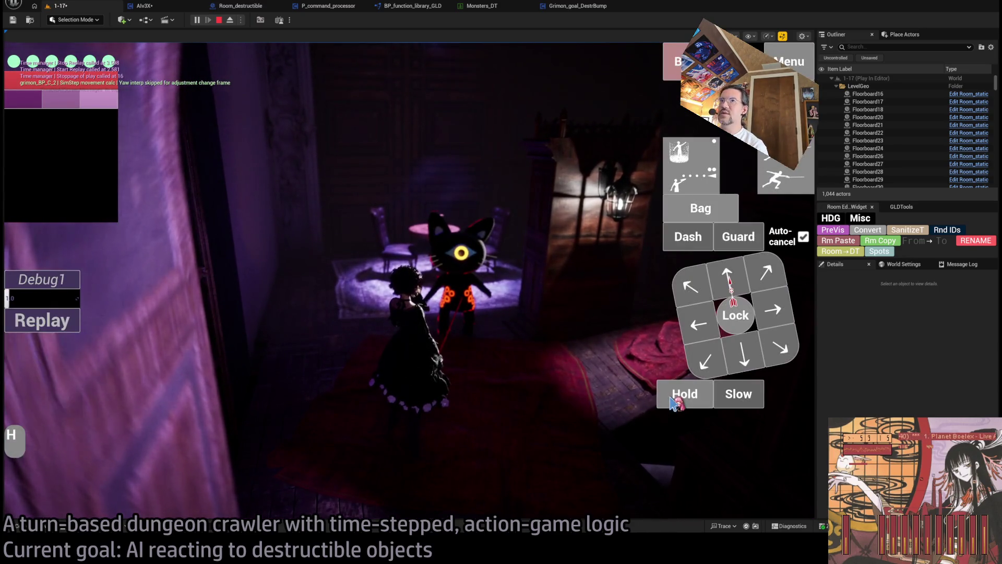
left_click(51, 361)
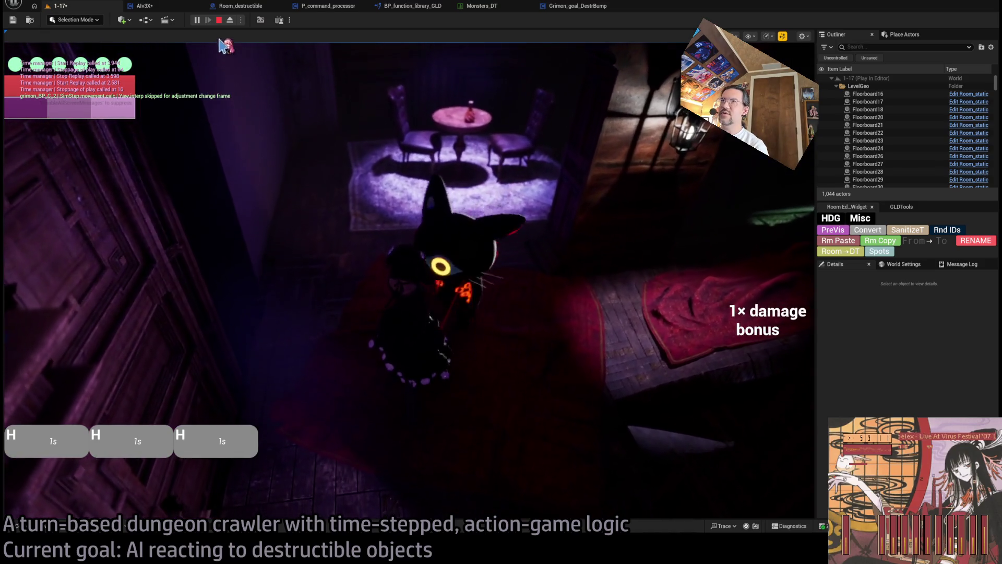
Frame AIv3X's Force_adopt_DestrBump_goal function, then run the game again, eject and stop.
left_click(149, 7)
mouse_move(340, 211)
left_mouse_down()
mouse_move(407, 165)
mouse_move(458, 197)
left_mouse_up()
scroll(412, 211, "up", 2)
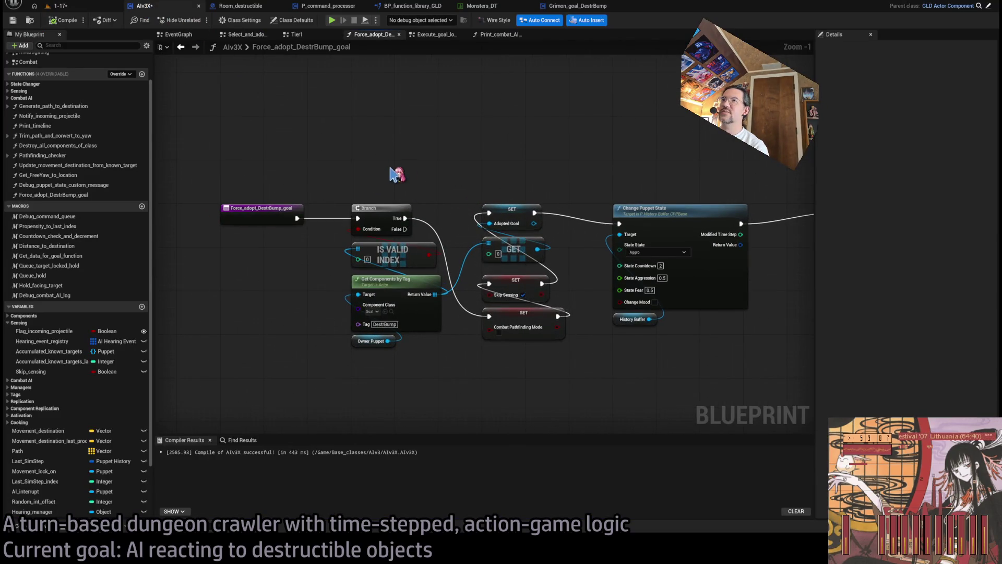
key("alt+p")
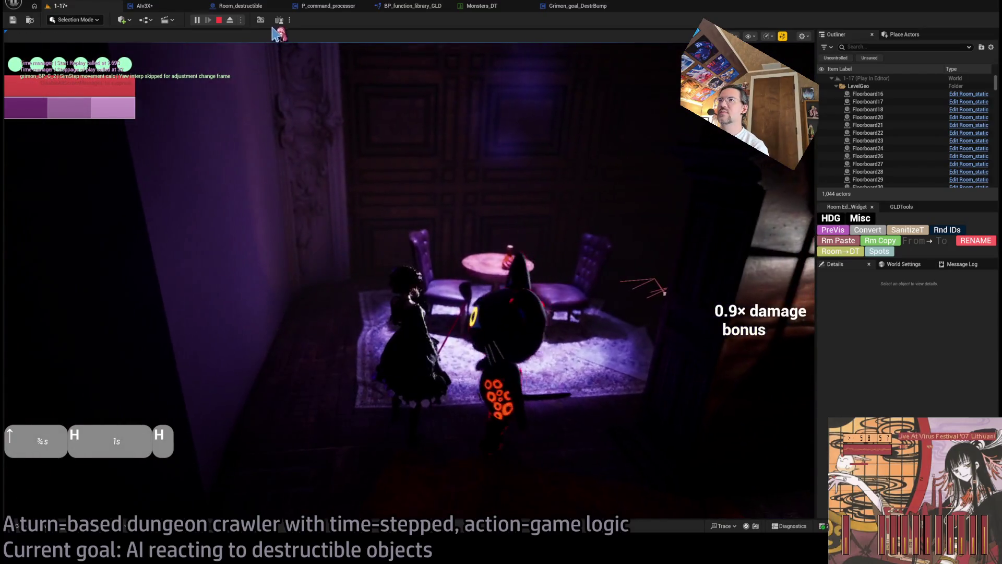
left_click(225, 20)
left_click(221, 21)
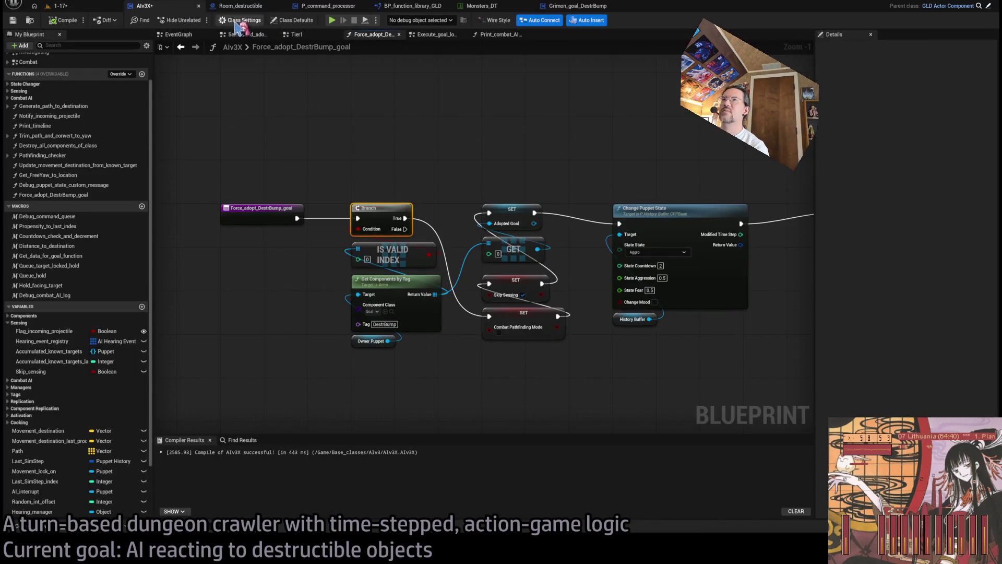
Pan the Tier1 state graph to the aggro router chain and open Try_reacquire_target.
left_click(302, 35)
mouse_move(493, 307)
left_mouse_down()
mouse_move(454, 262)
mouse_move(481, 167)
mouse_move(507, 165)
mouse_move(459, 235)
mouse_move(448, 184)
mouse_move(441, 309)
left_mouse_up()
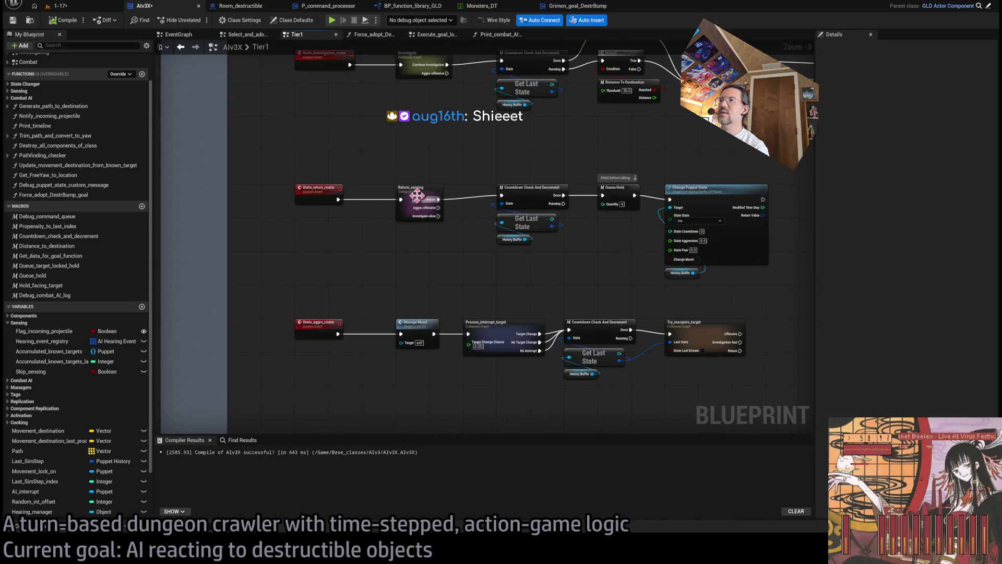
mouse_move(497, 282)
left_mouse_down()
mouse_move(516, 162)
mouse_move(523, 236)
mouse_move(577, 230)
left_mouse_up()
scroll(523, 236, "up", 3)
left_click(613, 202)
double_click(613, 202)
Open the AI_sensing function graph, look over its right side, and close it.
scroll(501, 218, "up", 4)
left_click(445, 263)
double_click(446, 263)
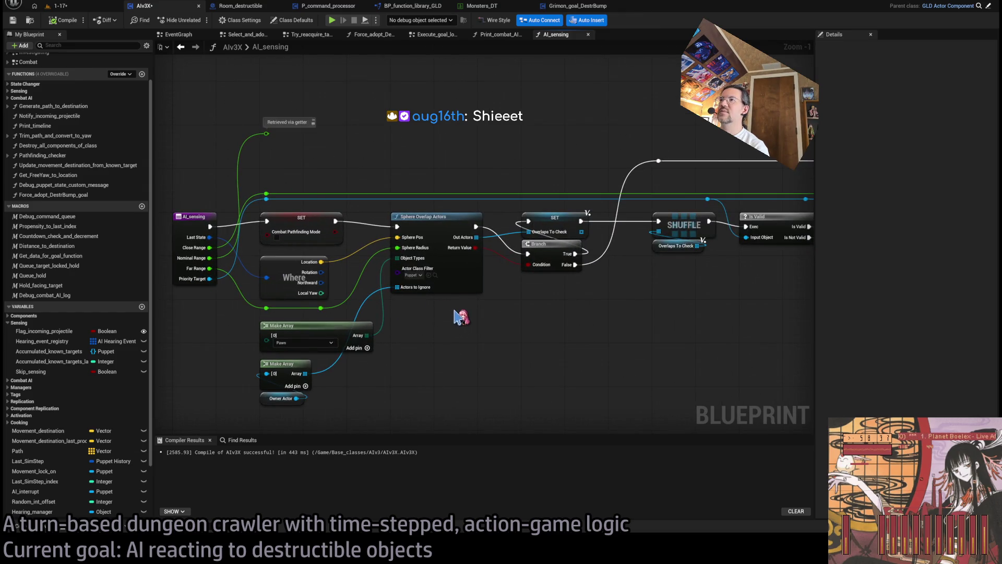
scroll(458, 317, "down", 4)
mouse_move(561, 333)
left_mouse_down()
mouse_move(156, 284)
mouse_move(219, 78)
left_mouse_up()
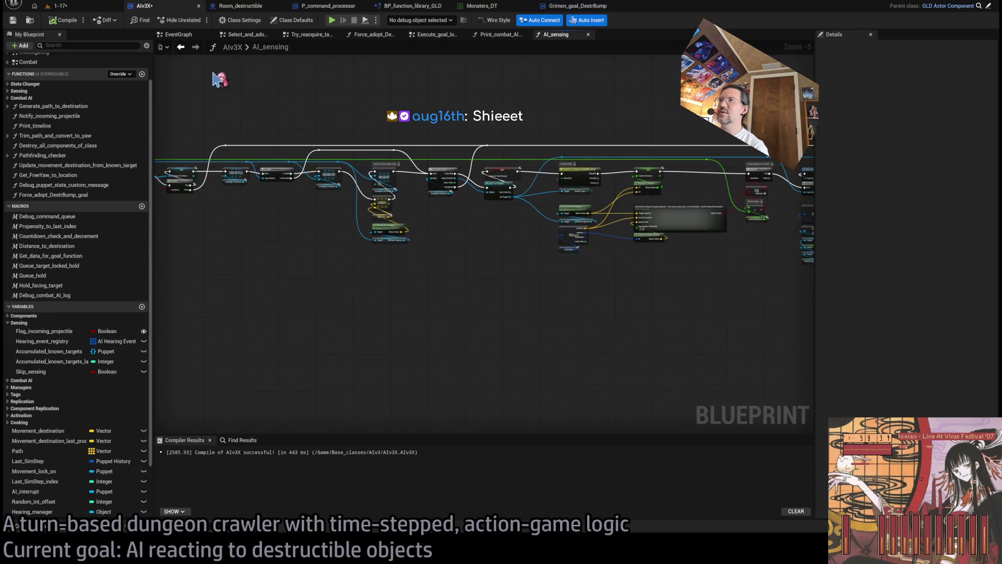
middle_click(551, 36)
Close the Print_combat_AI_debug2, Execute_goal_logic and force-adopt graphs, then inspect the Skip_sensing getter.
scroll(488, 206, "down", 3)
scroll(488, 206, "up", 3)
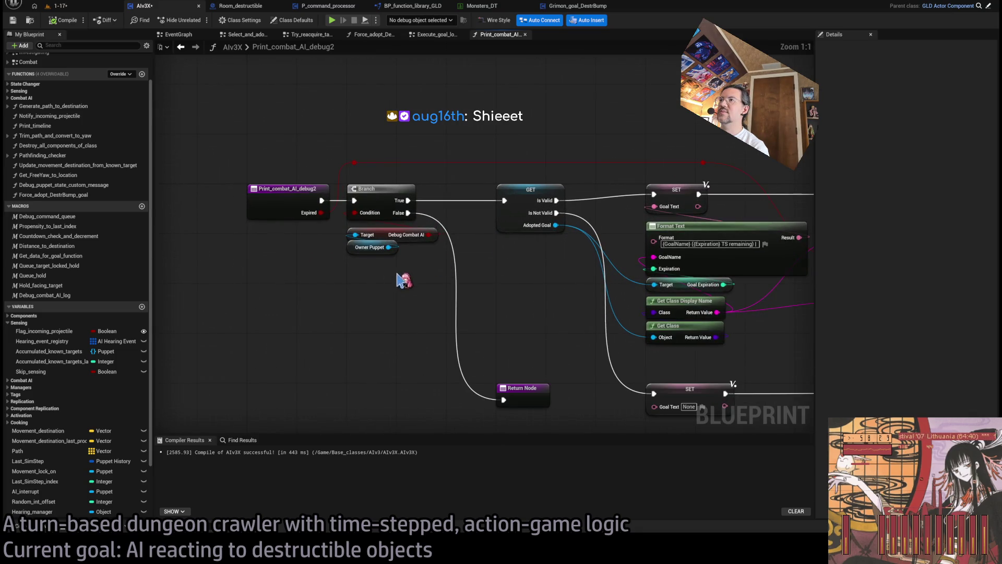
mouse_move(362, 243)
left_mouse_down()
mouse_move(422, 275)
mouse_move(313, 249)
left_mouse_up()
scroll(418, 251, "down", 2)
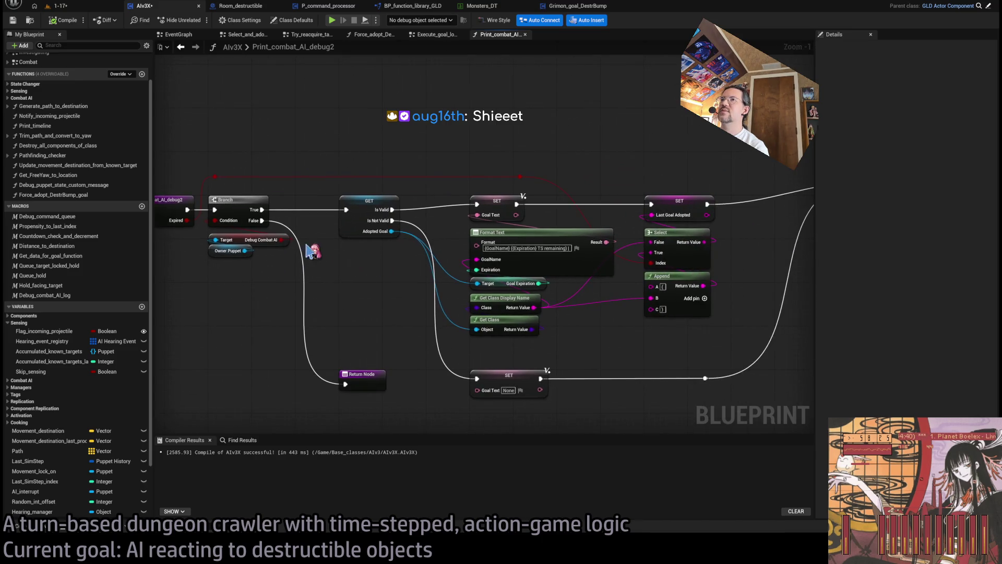
middle_click(490, 37)
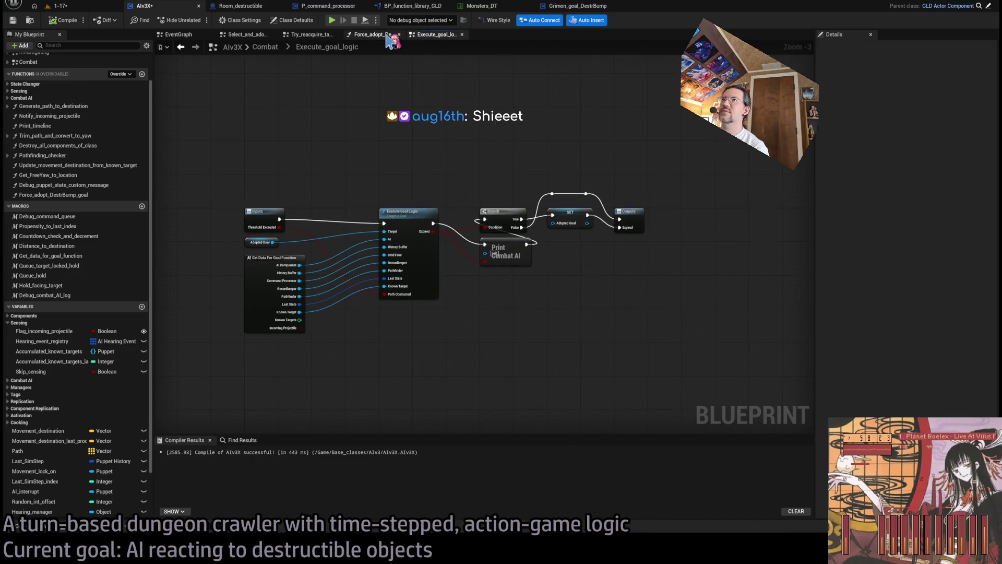
middle_click(432, 35)
middle_click(369, 36)
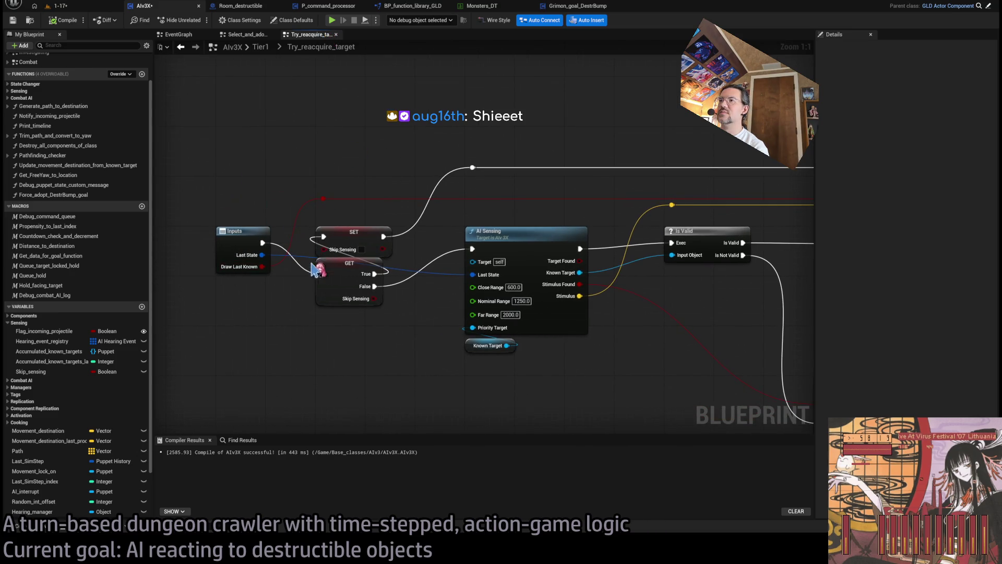
left_click(324, 291)
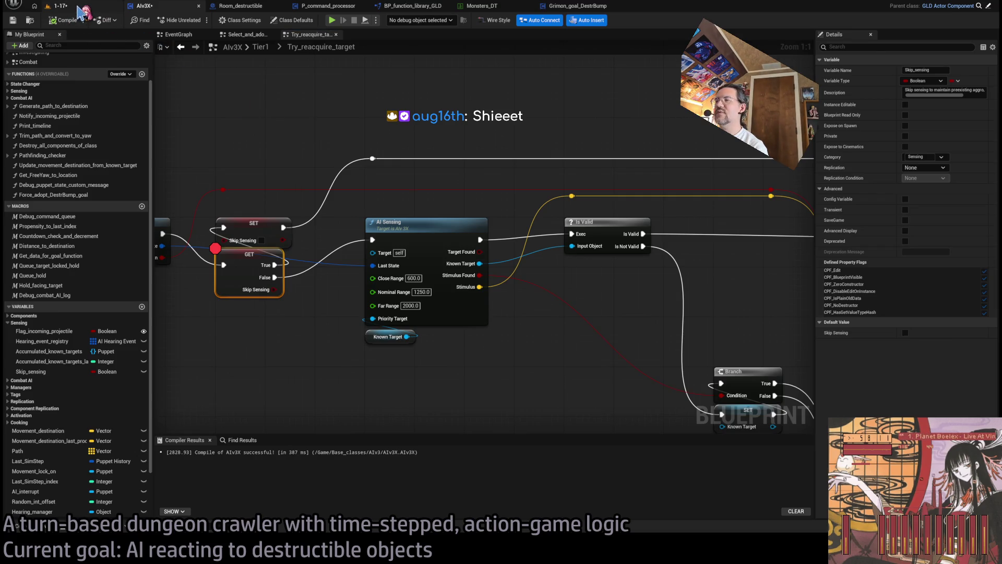
left_click(78, 7)
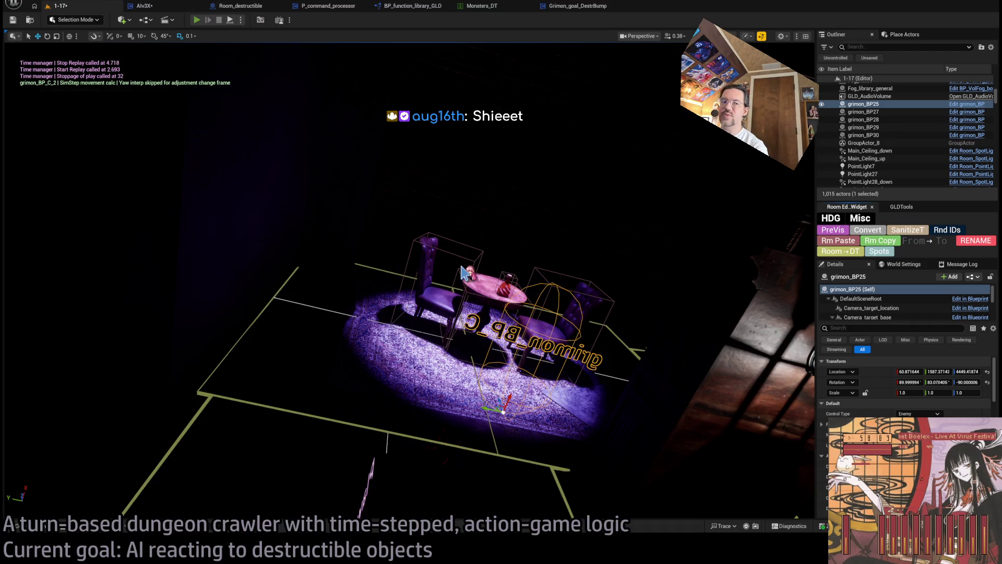
key("alt+p")
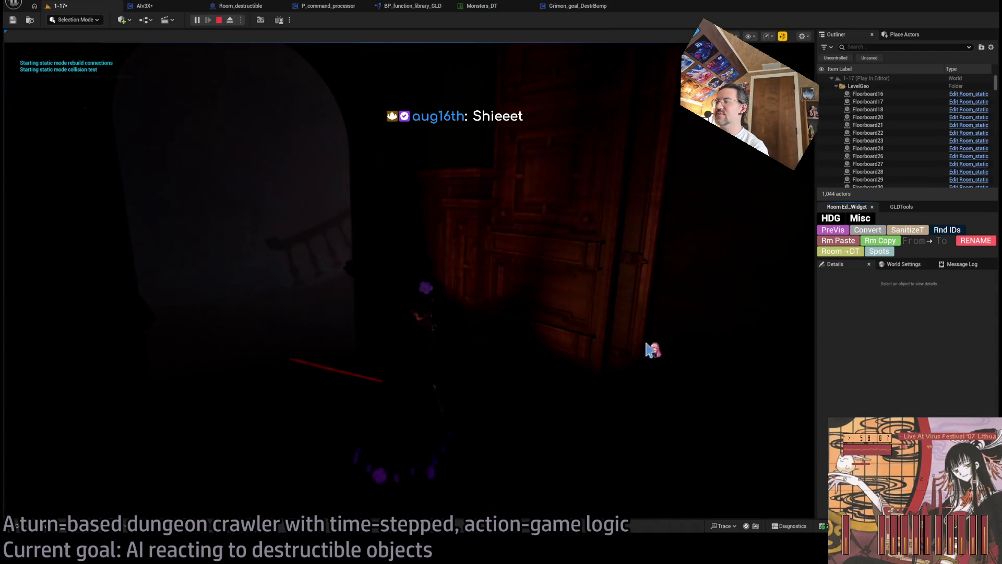
left_click(28, 369)
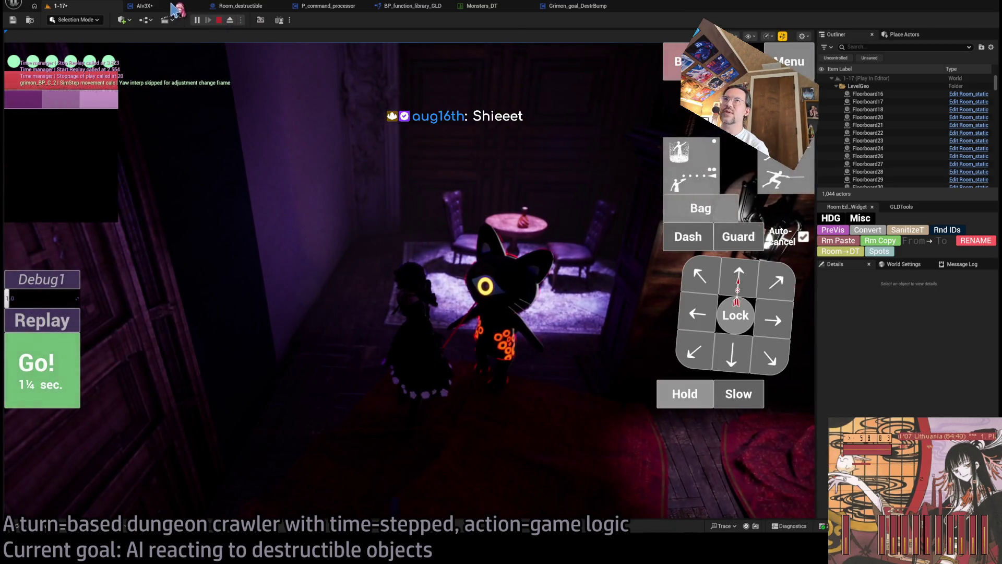
left_click(220, 20)
left_click_drag(237, 268, 362, 256)
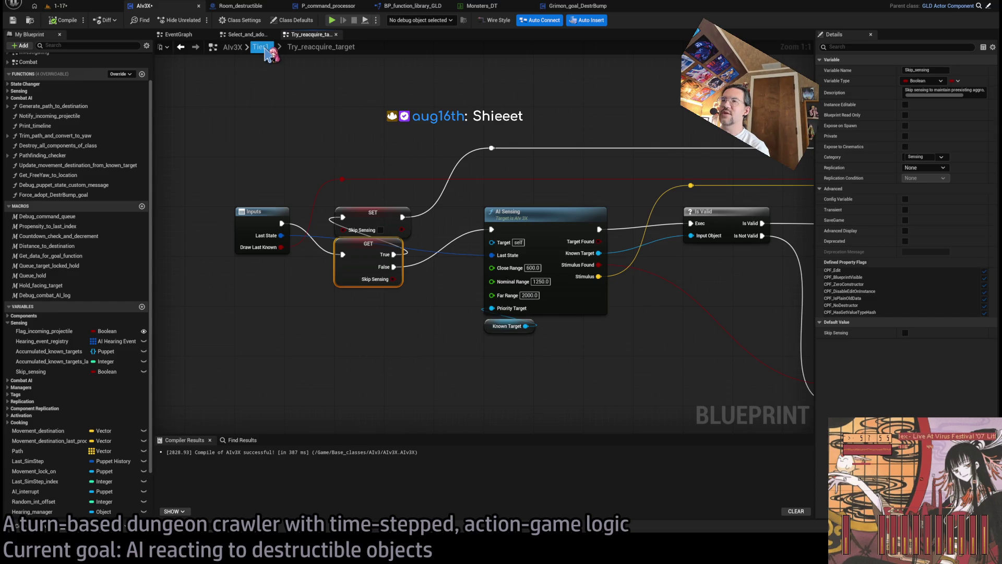
Navigate from the Tier1 graph into the collapsed Investigate graph and select its AI Sensing call.
left_click(263, 48)
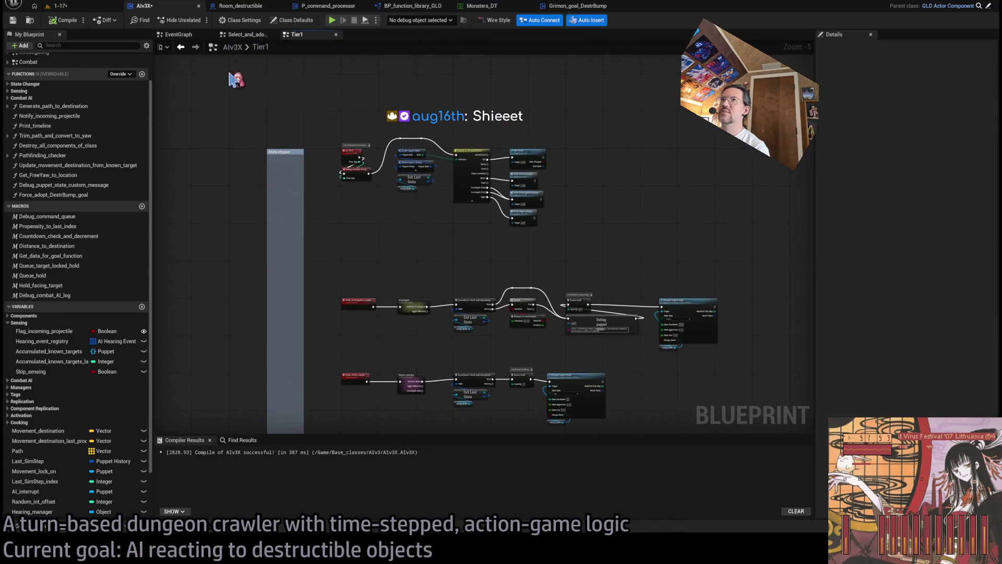
left_click(60, 6)
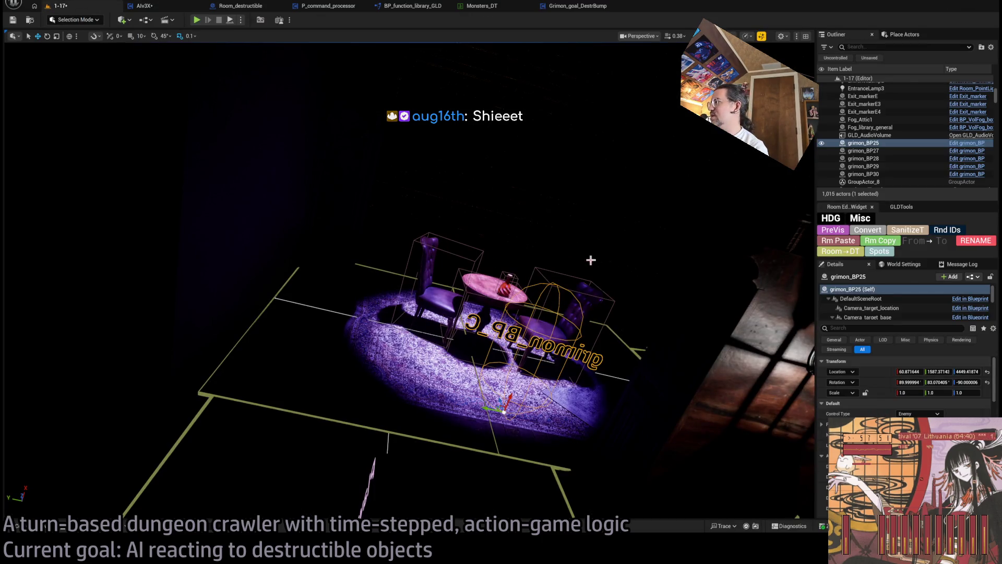
left_click(188, 4)
scroll(584, 199, "up", 3)
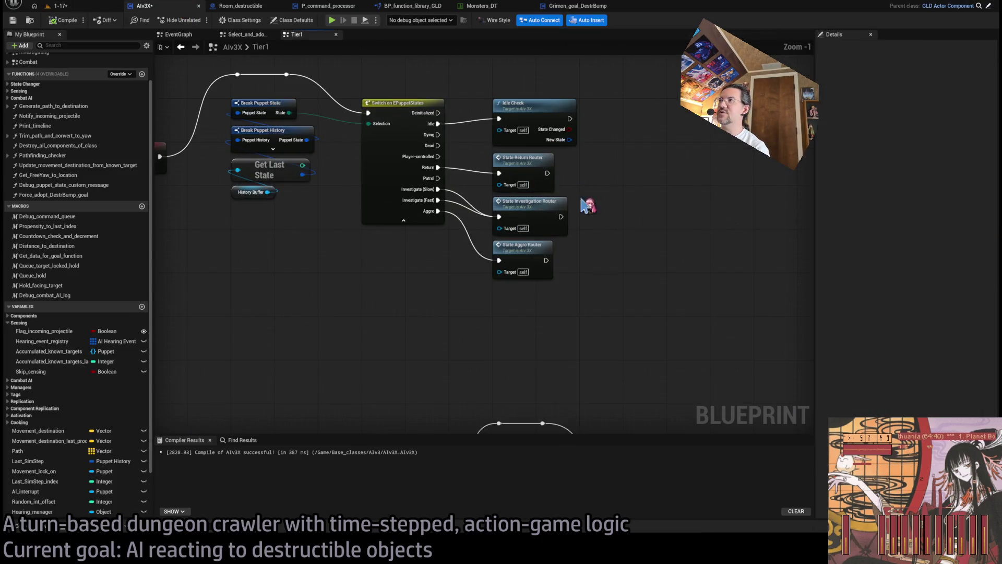
double_click(546, 200)
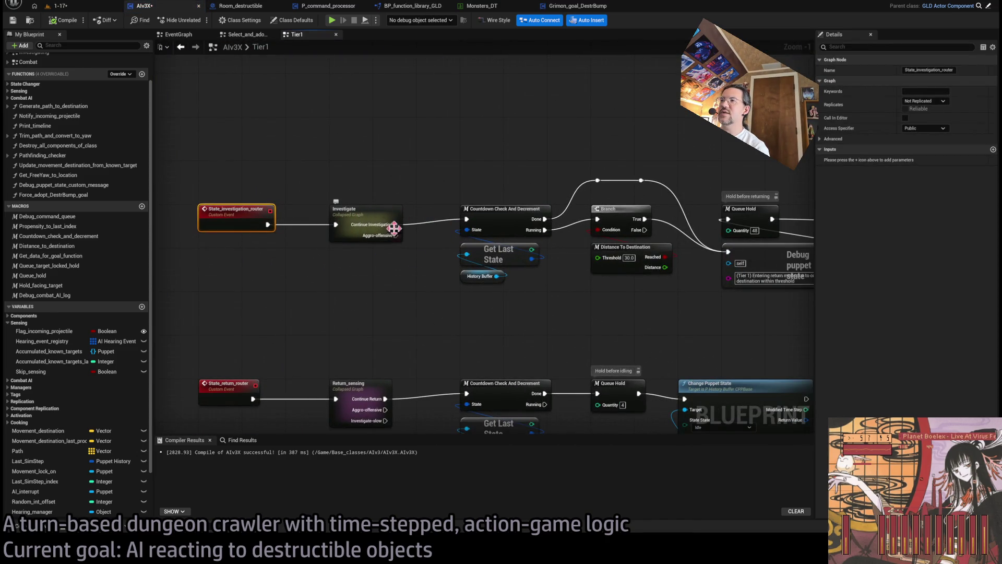
left_click_drag(370, 211, 303, 213)
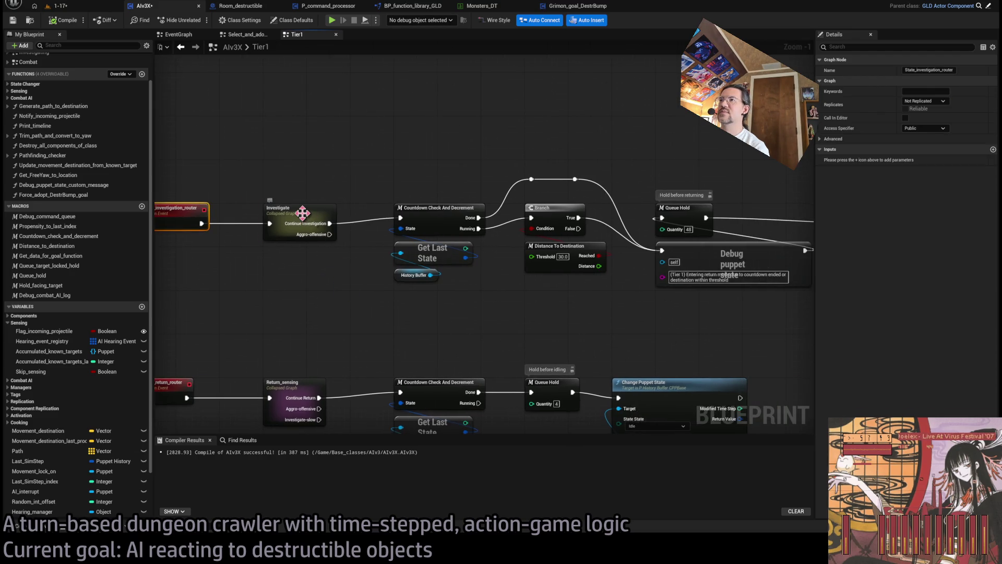
double_click(303, 213)
left_click_drag(213, 237, 581, 256)
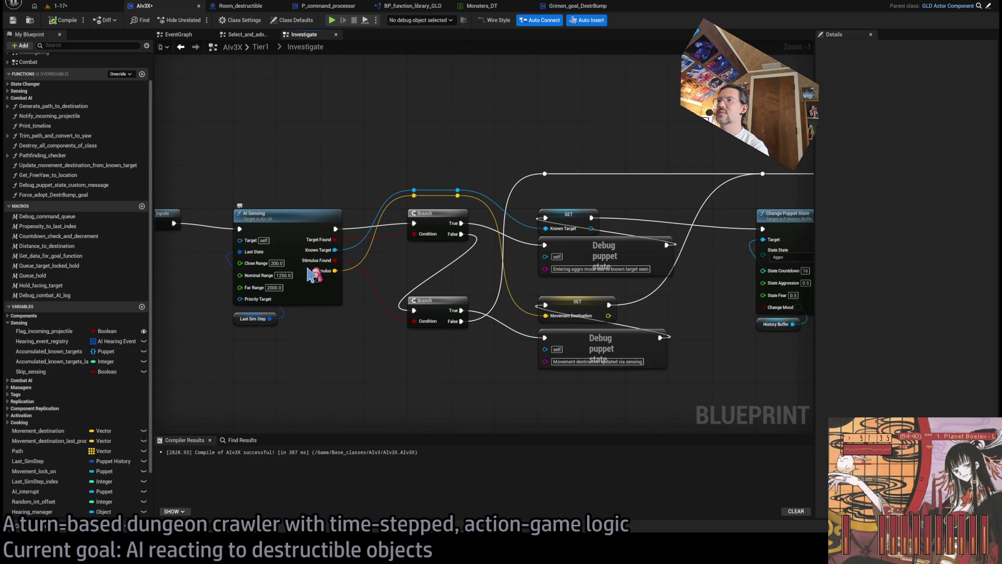
left_click(296, 221)
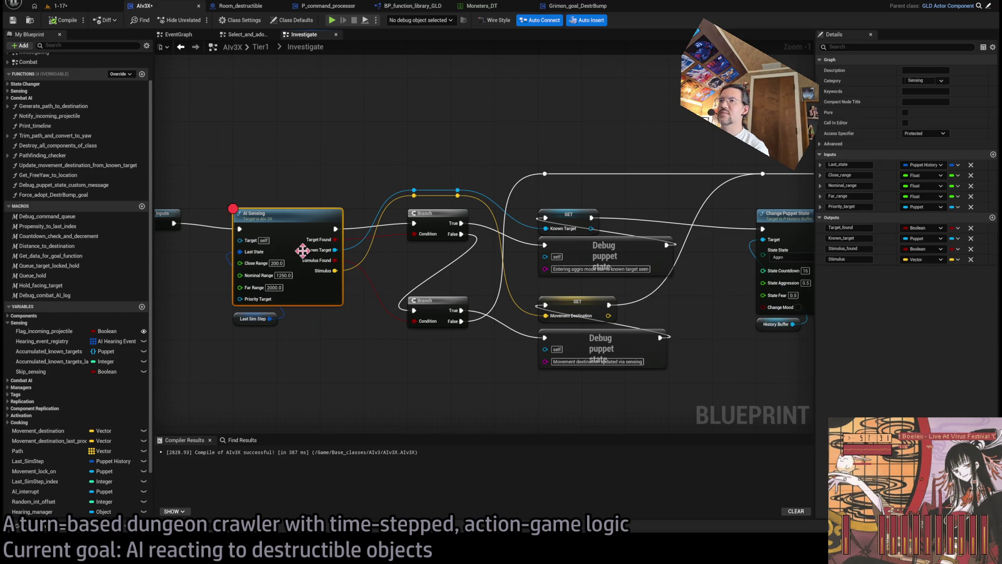
Start a play session and step into AI_sensing through Overlaps To Check, Is Valid and the For Each Loop.
key("ctrl+Tab")
left_click(197, 21)
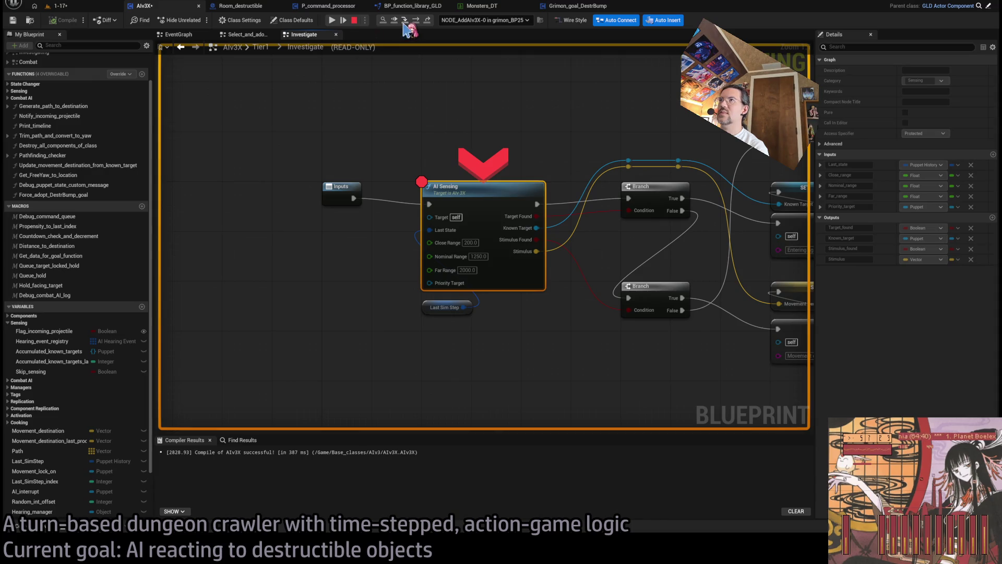
left_click(405, 21)
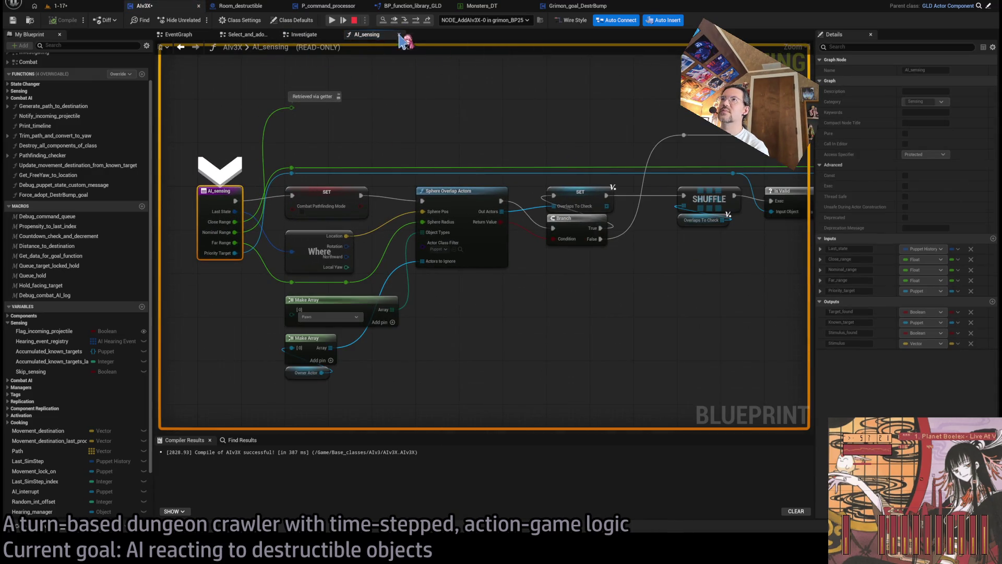
left_click(416, 21)
left_click(416, 20)
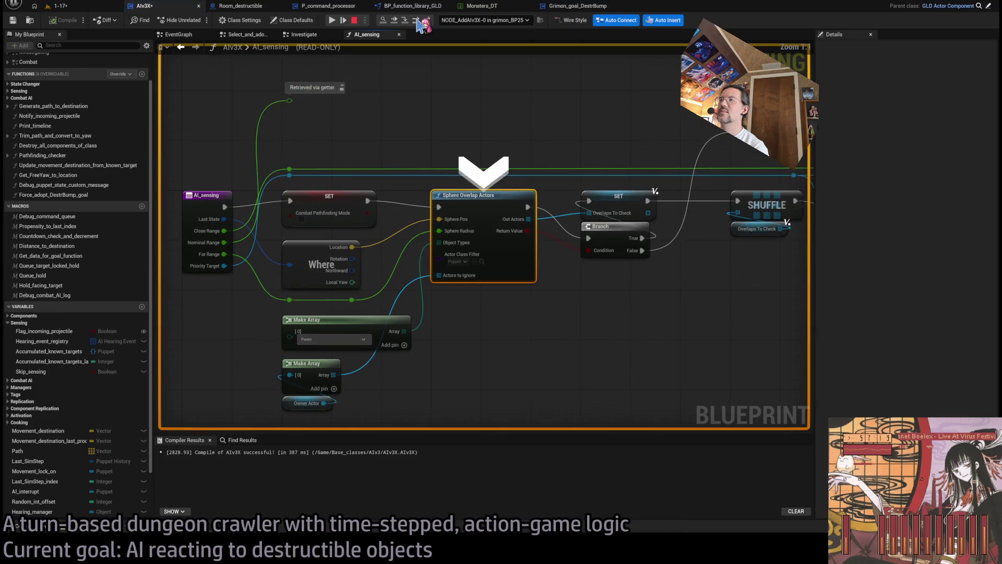
left_click(416, 21)
left_click(417, 21)
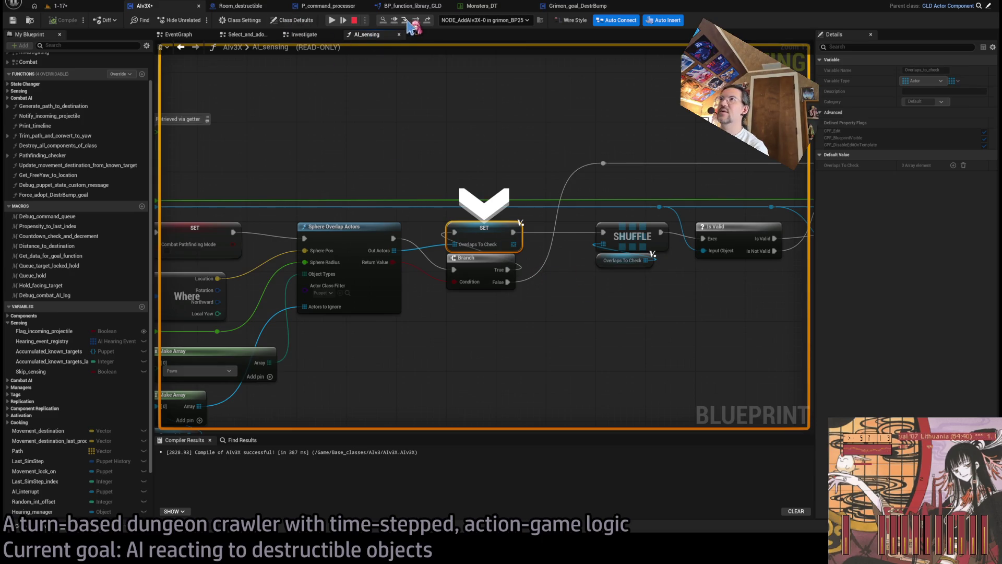
left_click(417, 21)
left_click(417, 21)
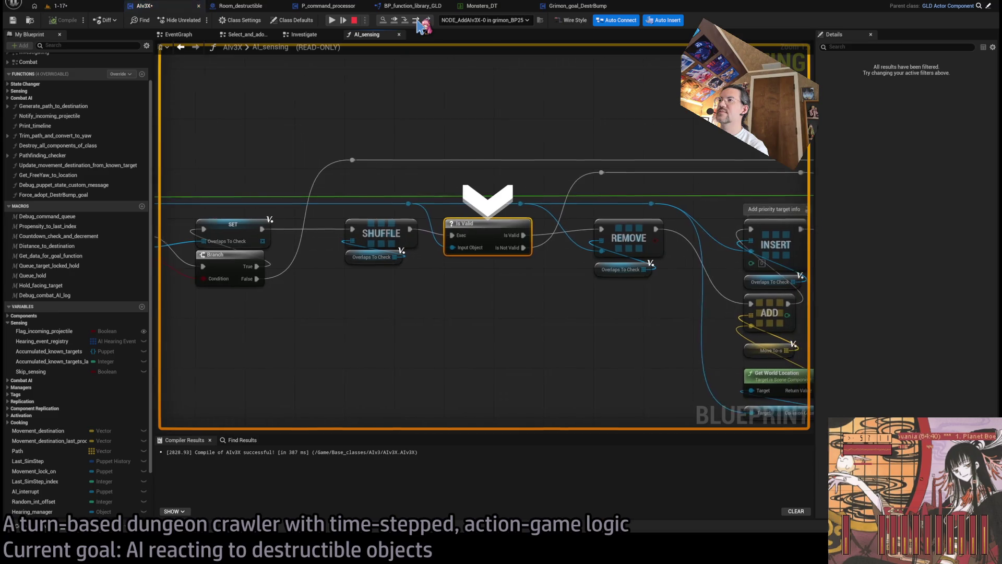
left_click(417, 21)
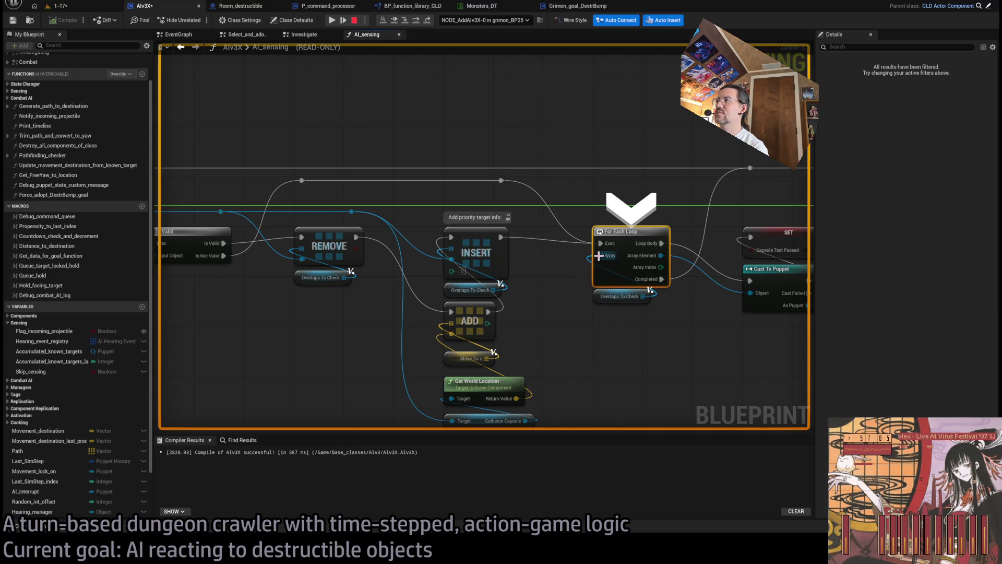
Step to the Switch on Puppet_playable_enum and through the ForEachLoop iterations back into AI_sensing.
left_click_drag(650, 214, 402, 175)
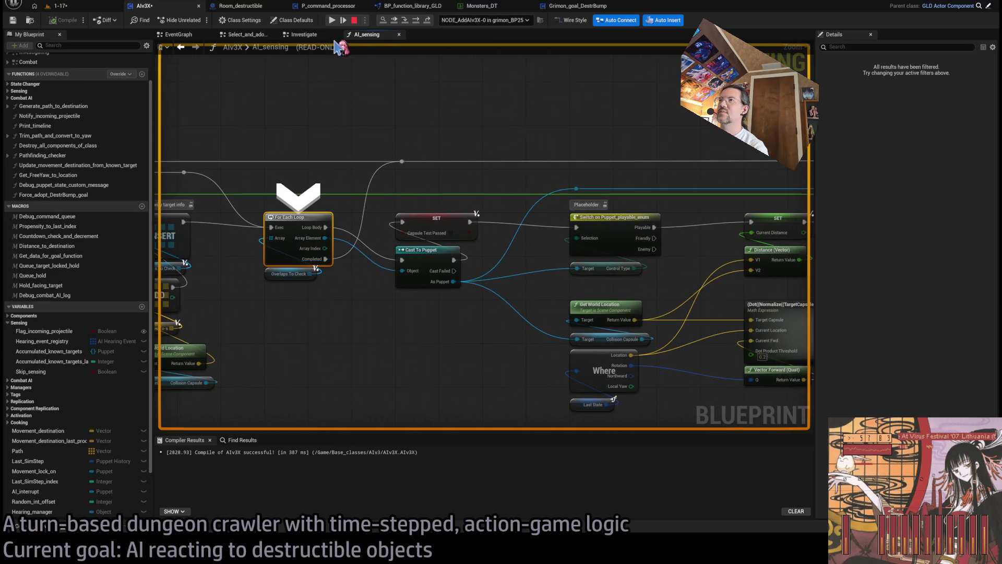
left_click(417, 21)
left_click(418, 21)
left_click(417, 21)
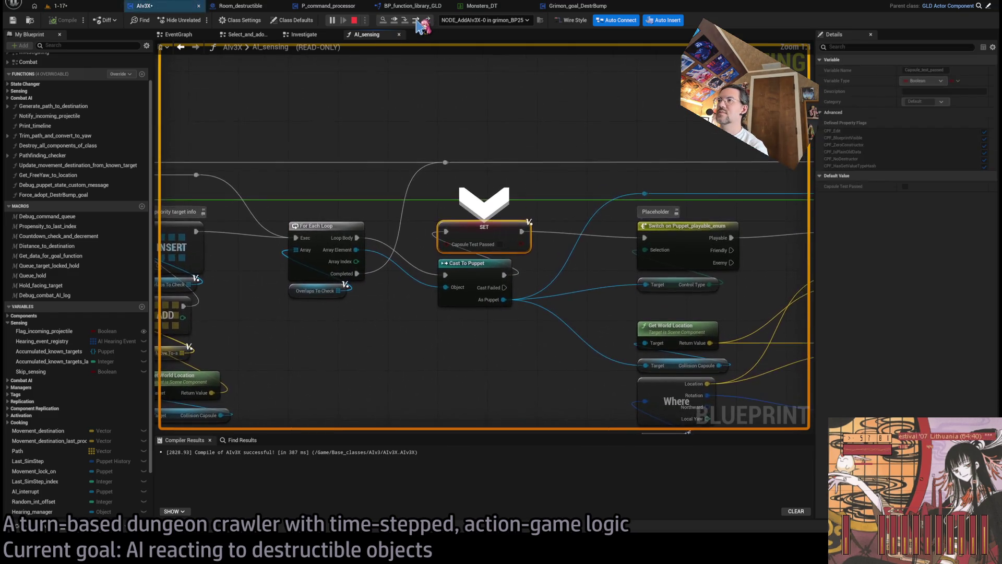
scroll(391, 139, "down", 2)
mouse_move(391, 139)
left_mouse_down()
mouse_move(519, 172)
mouse_move(359, 158)
left_mouse_up()
scroll(444, 217, "up", 1)
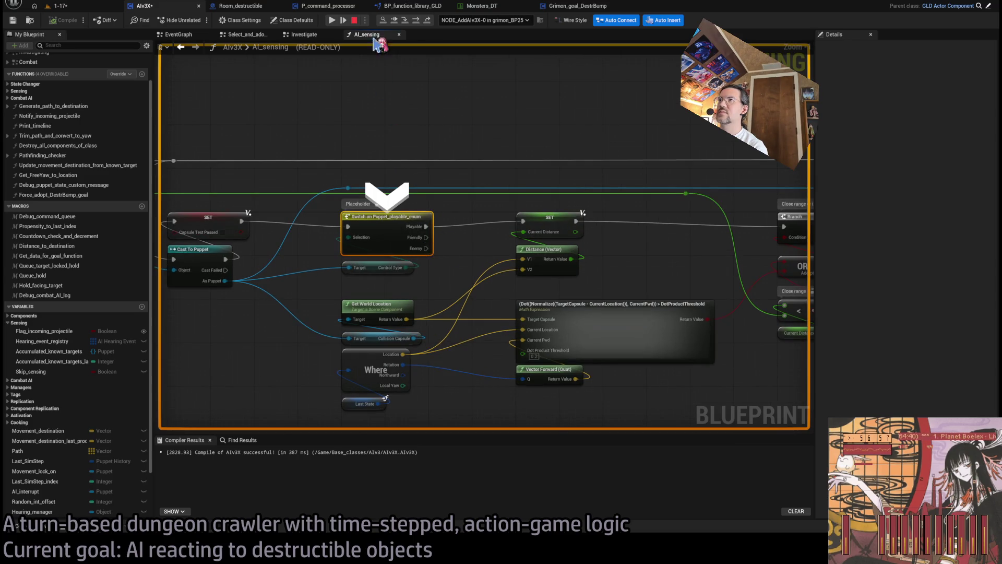
left_click(418, 21)
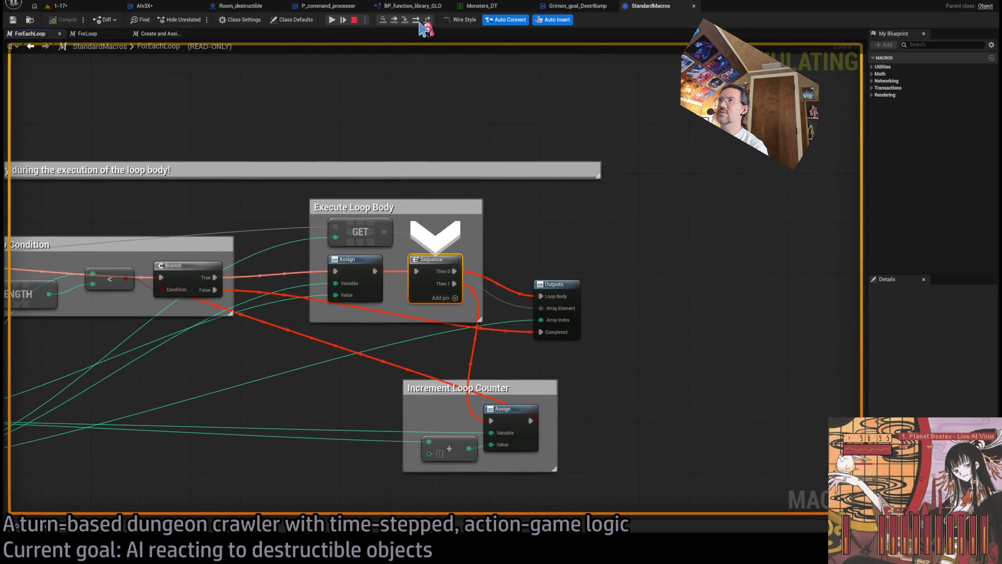
left_click(418, 21)
left_click(417, 21)
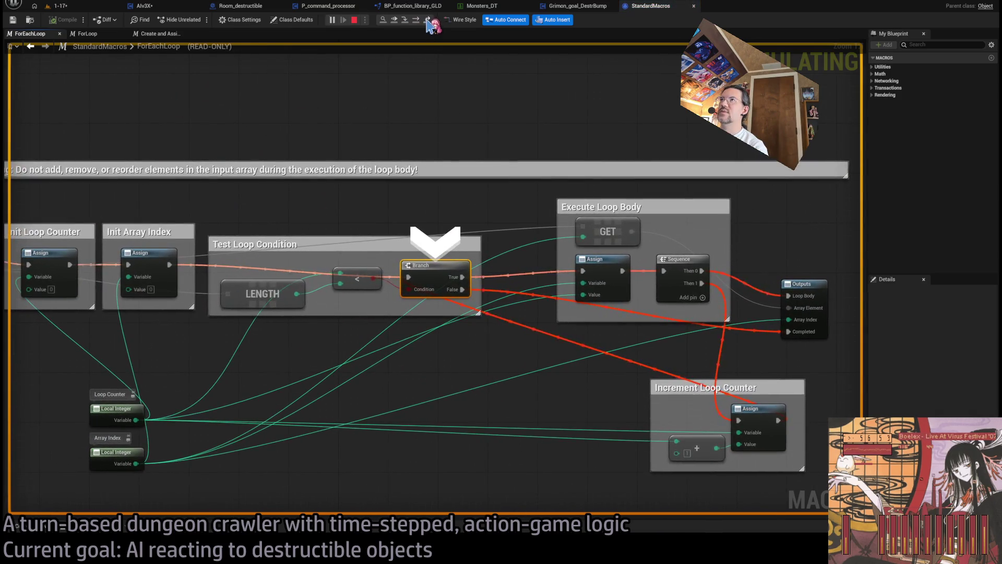
left_click(427, 22)
left_click(417, 22)
left_click(417, 22)
left_click(417, 22)
left_click(418, 22)
left_click(417, 21)
Step past Current Distance and the close-range Branch to the capsule trace node, then stop the session.
left_click(418, 22)
left_click(417, 22)
left_click(418, 22)
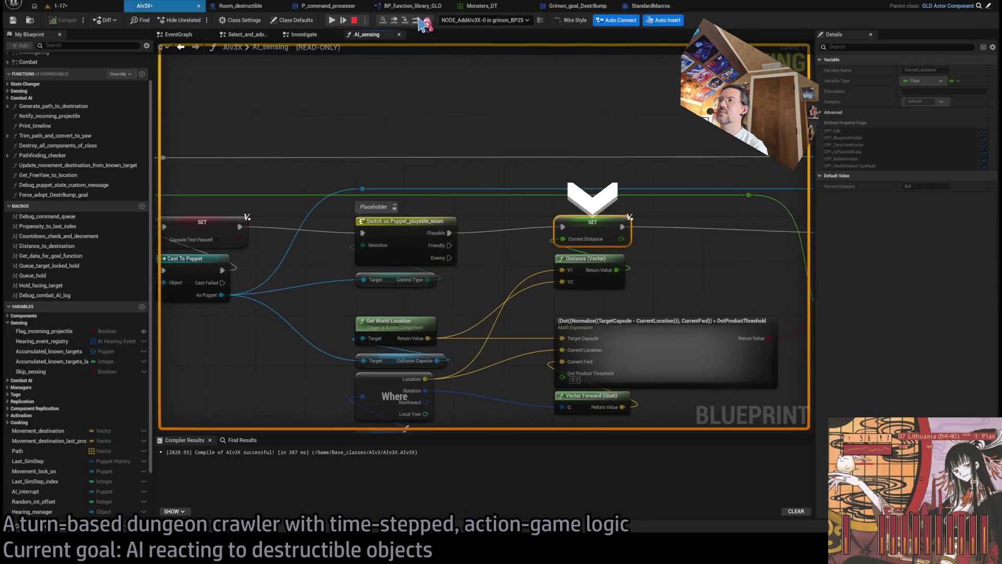
left_click(419, 21)
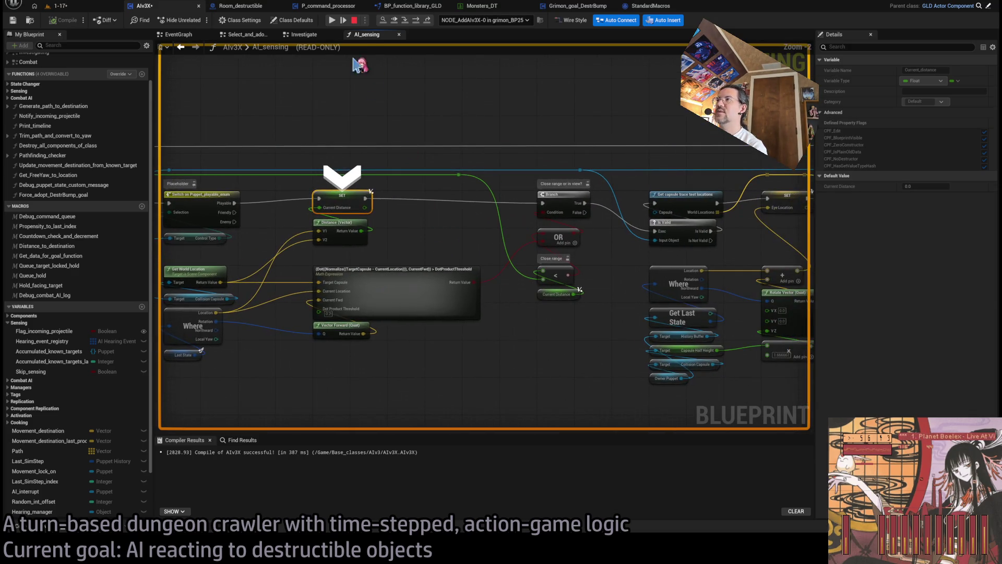
left_click(416, 22)
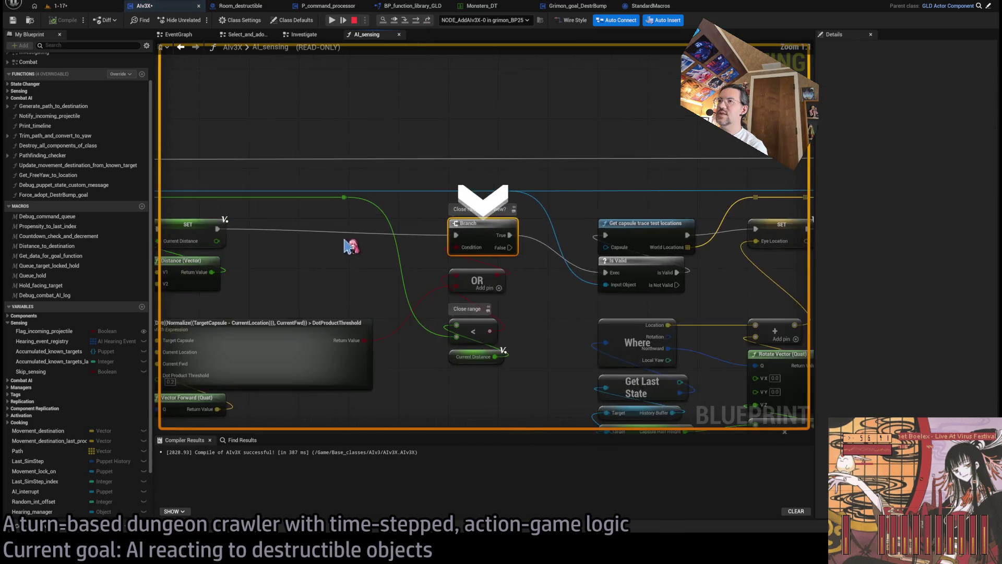
left_click_drag(441, 241, 290, 230)
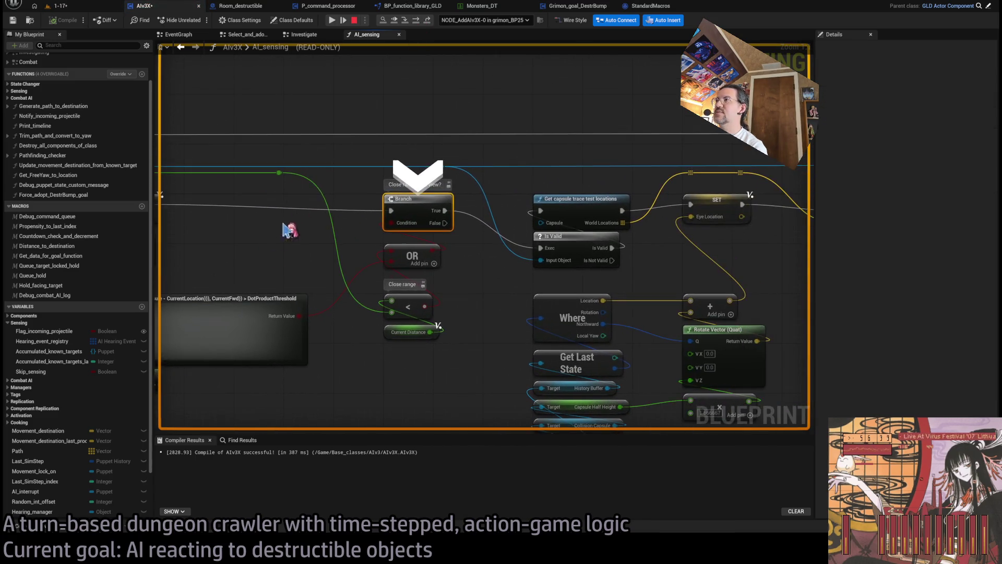
left_click(417, 21)
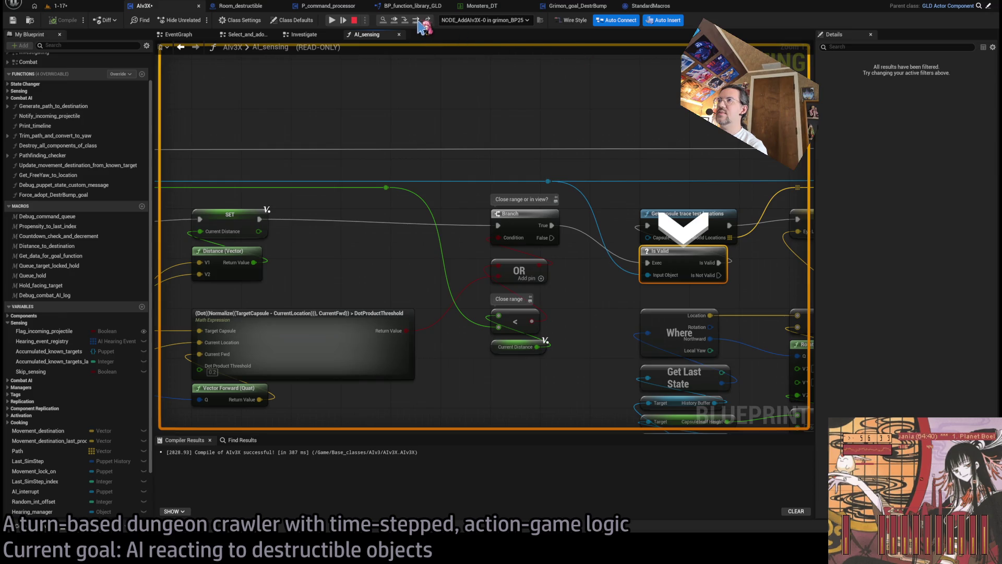
left_click(417, 21)
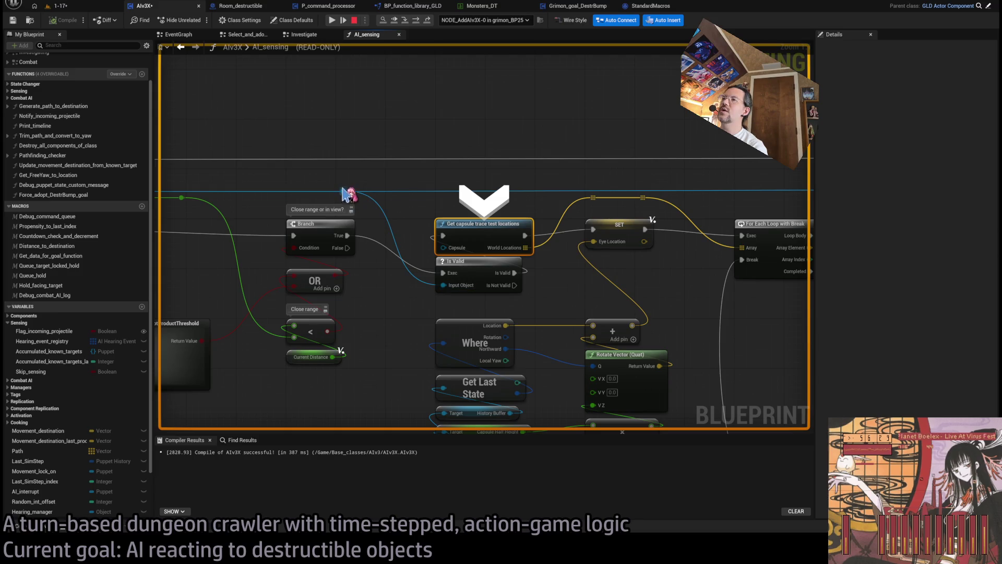
left_click(354, 21)
left_click_drag(353, 195, 343, 191)
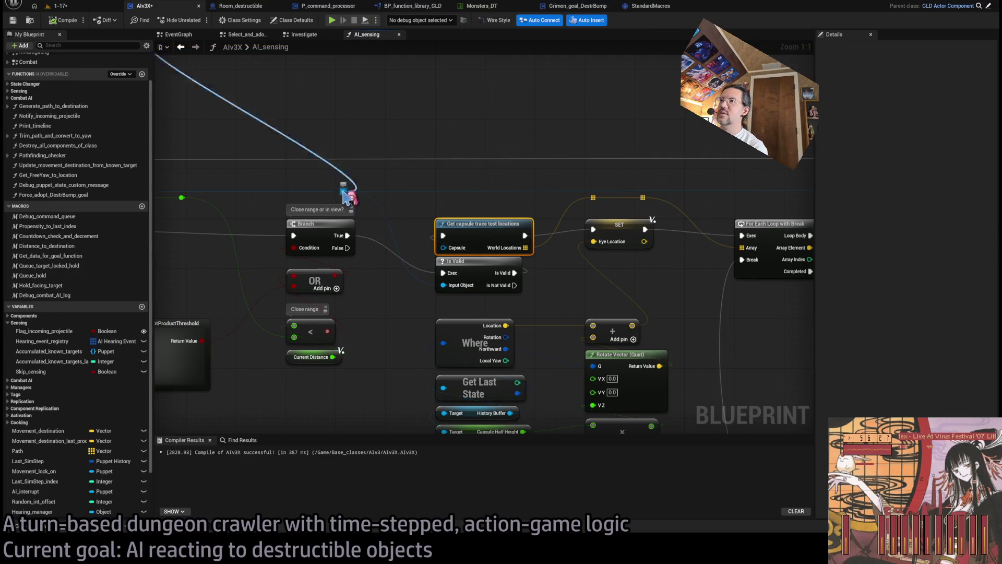
Wire the reroute into Is Valid and Collision Capsule into the trace's Capsule pin, delete Get Physics Angular Velocity, compile.
left_click_drag(413, 176, 427, 262)
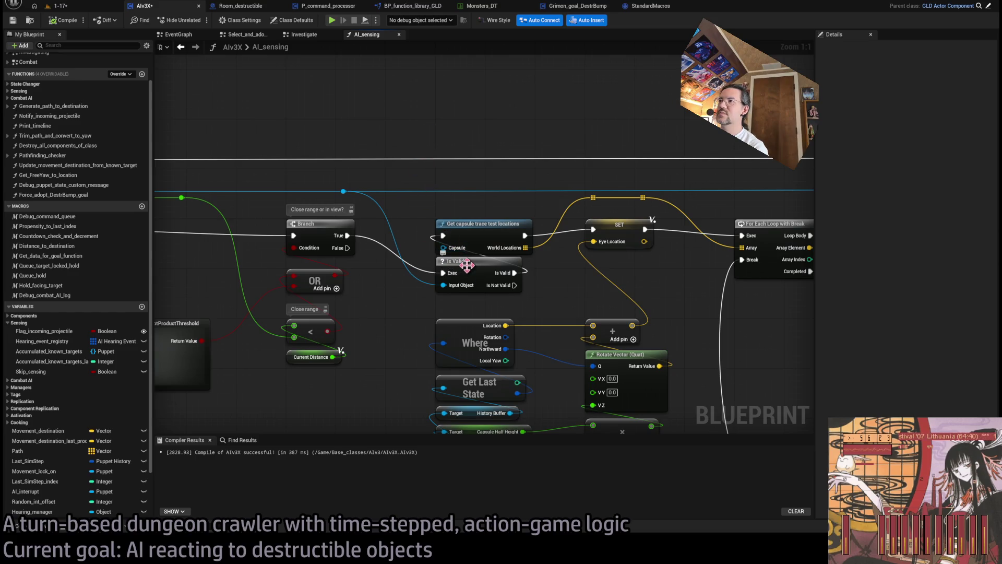
left_click_drag(344, 191, 425, 125)
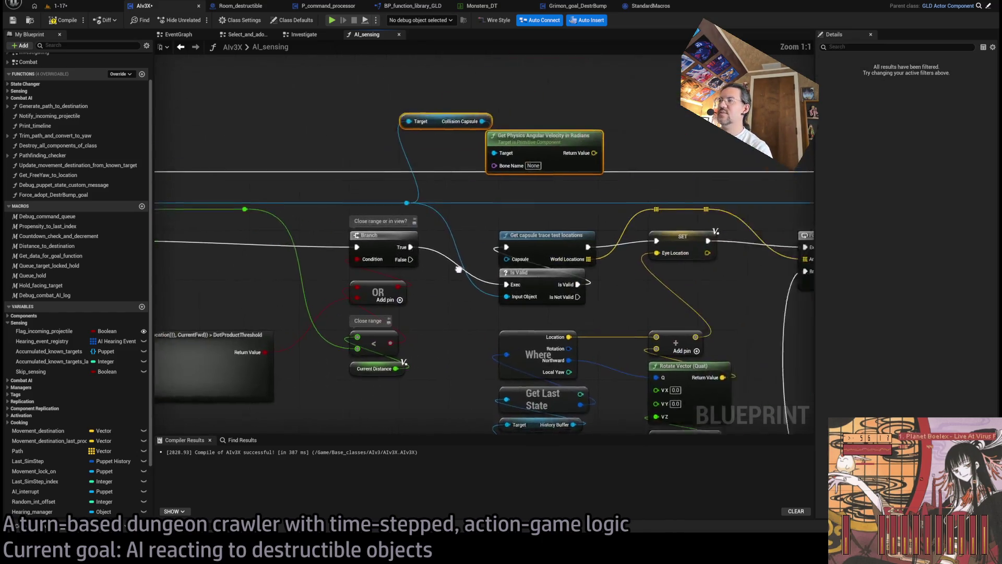
key("Delete")
mouse_move(416, 137)
left_mouse_down()
mouse_move(441, 275)
mouse_move(468, 317)
left_mouse_up()
left_click_drag(368, 138, 479, 292)
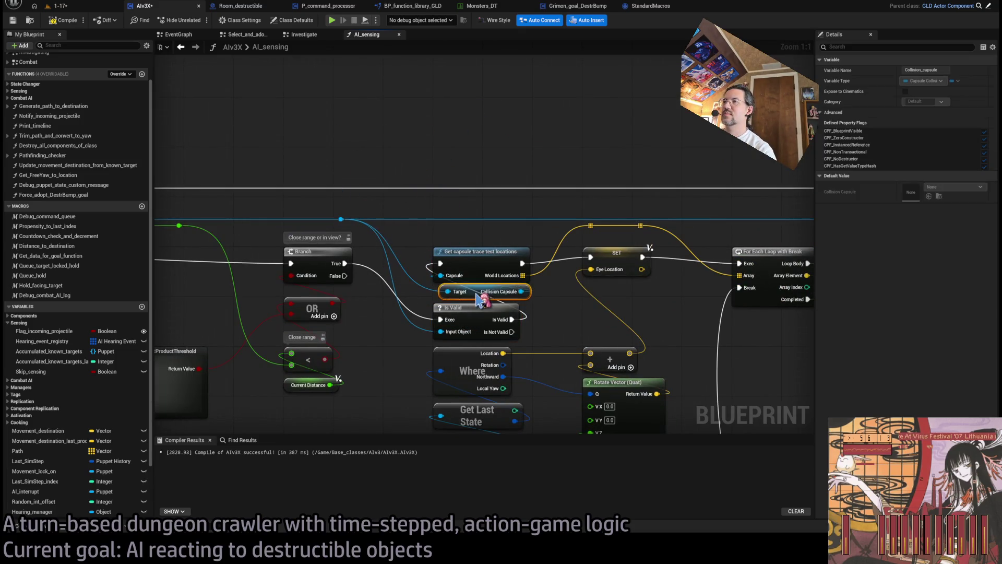
left_click(566, 312)
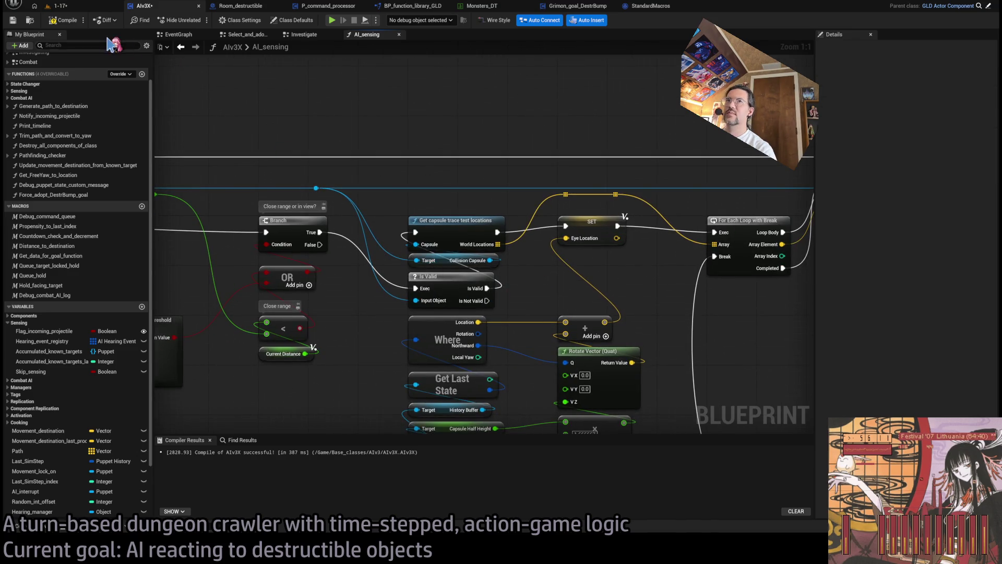
key("F7")
scroll(590, 192, "down", 7)
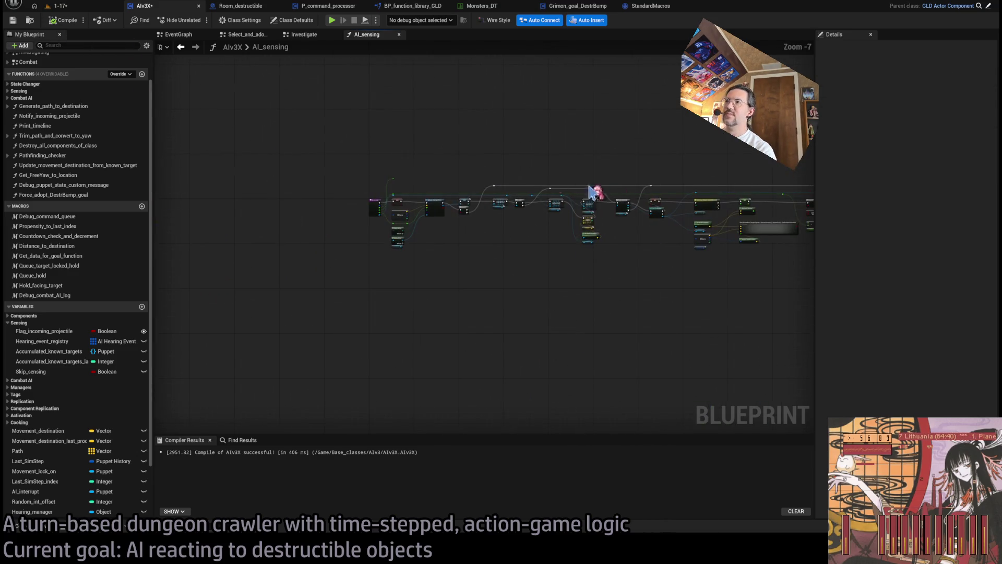
key("ctrl+Tab")
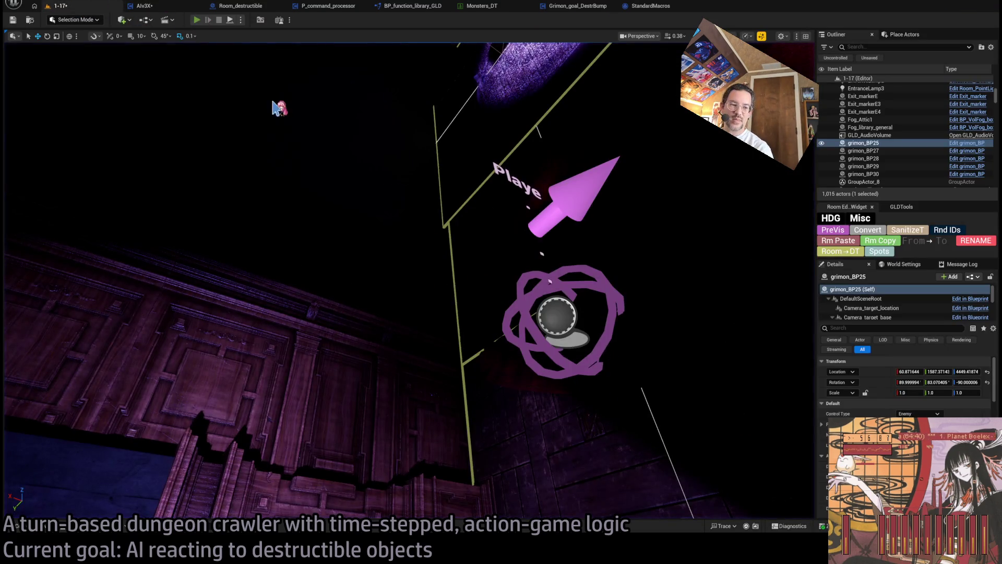
Start, stop and restart the level 1-17 play session a few times.
key("alt+p")
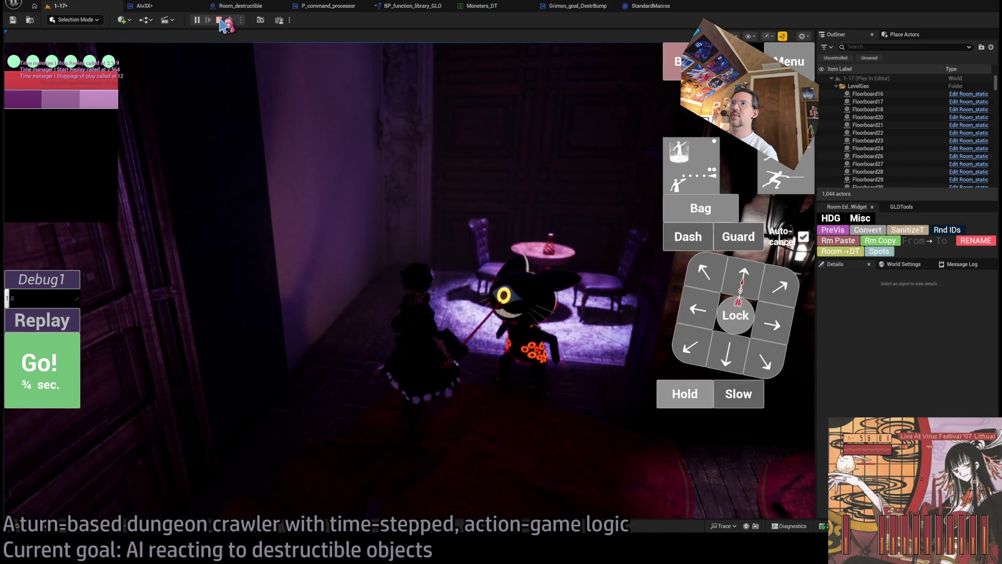
left_click(220, 21)
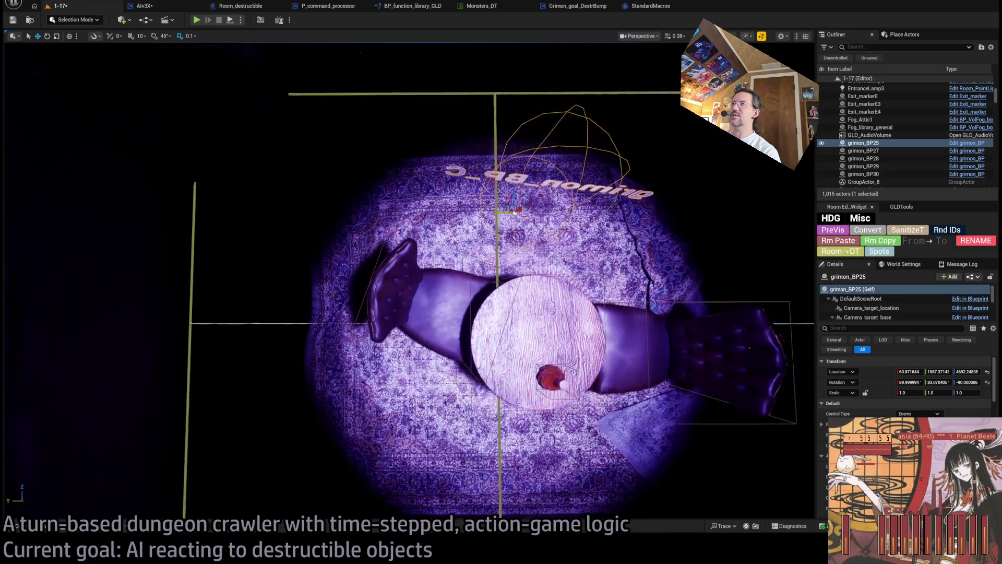
left_click(197, 20)
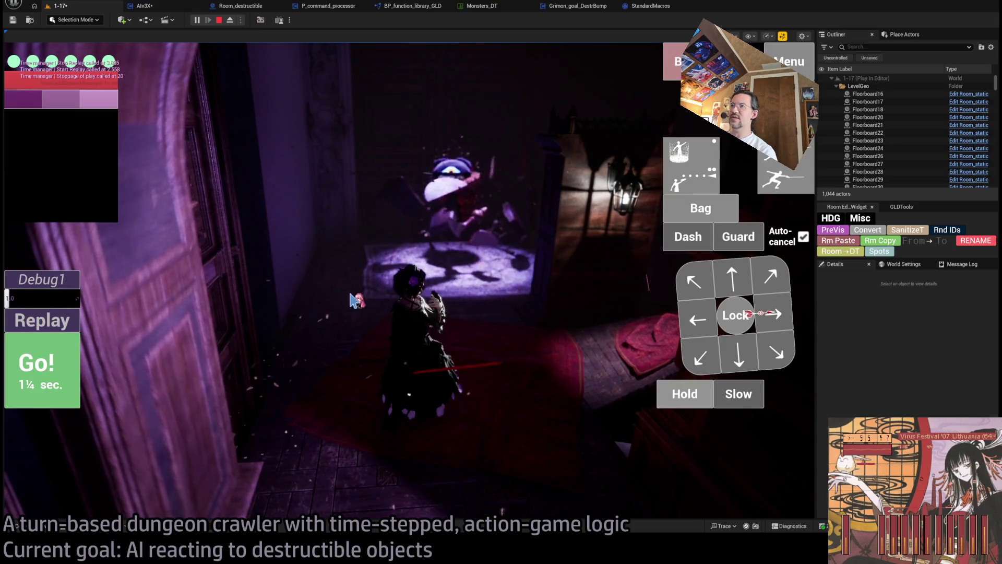
left_click(219, 20)
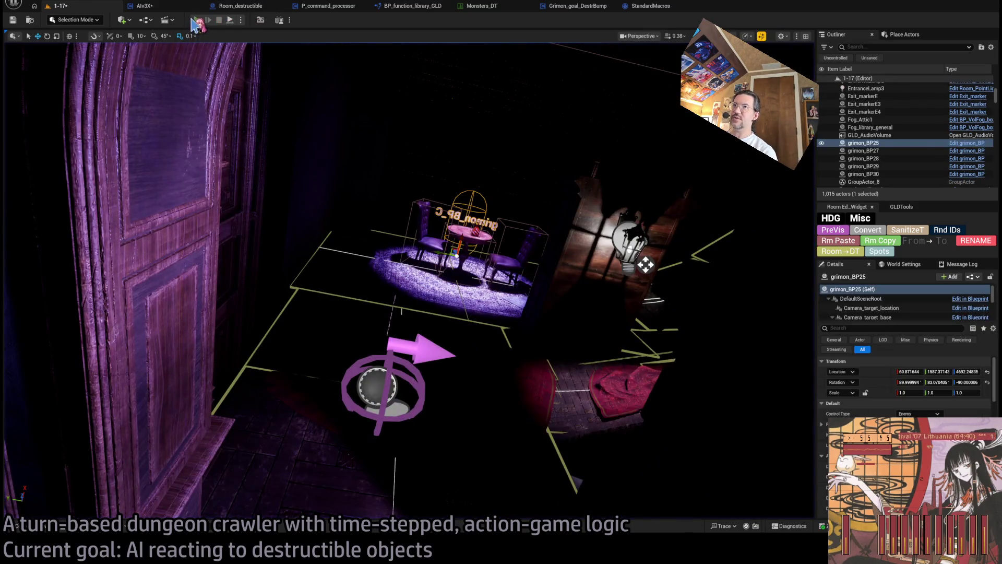
left_click(197, 20)
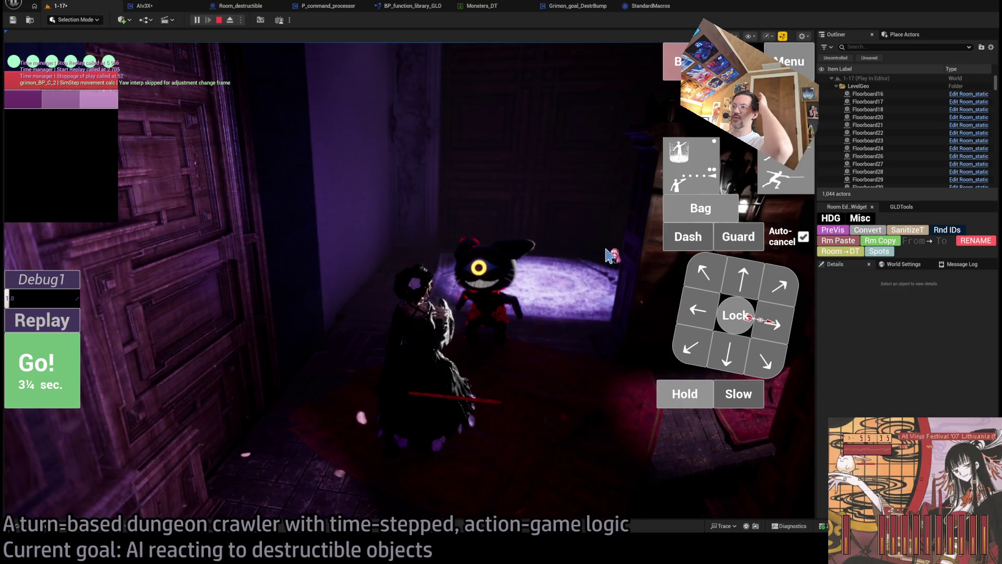
Move down ¾ second, lock onto the puppet monster, resume past the AI Sensing breakpoint, play another turn, then stop.
left_click(727, 354)
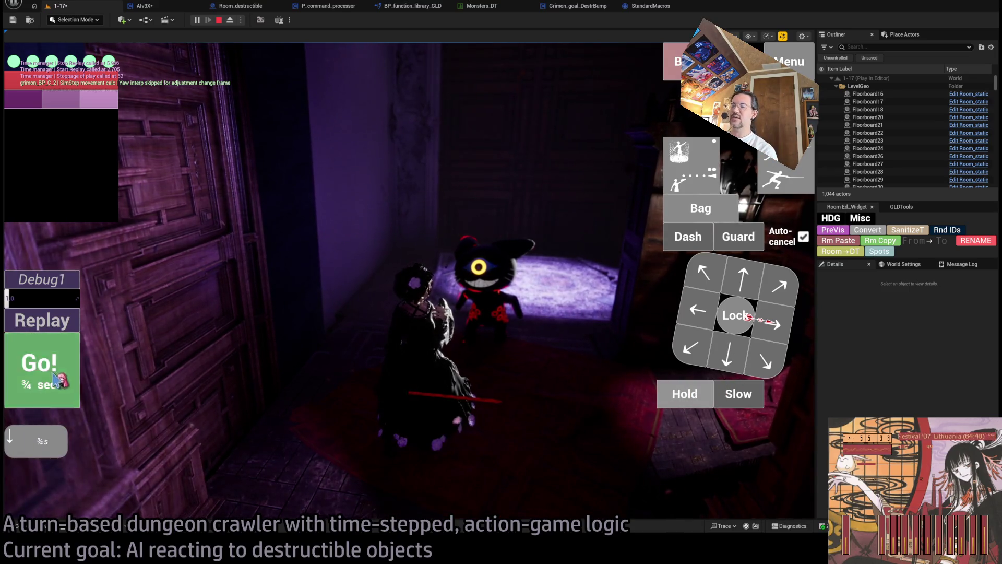
left_click(57, 379)
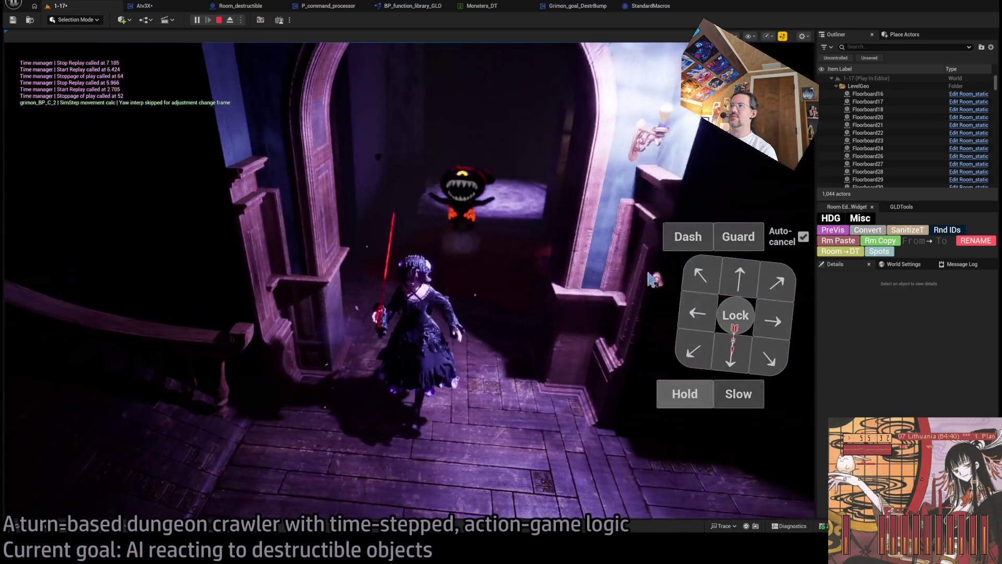
left_click(741, 324)
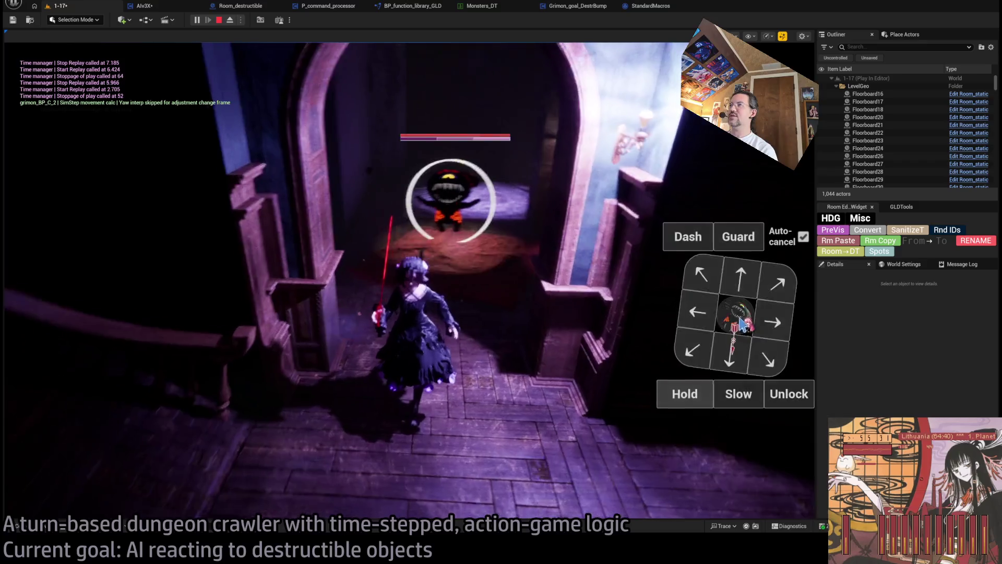
left_click(688, 401)
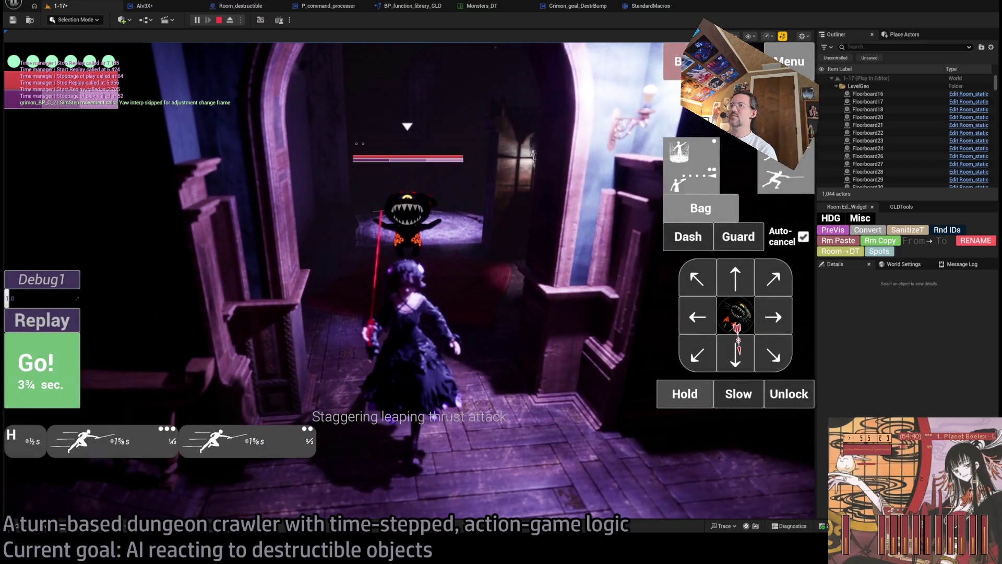
left_click(42, 368)
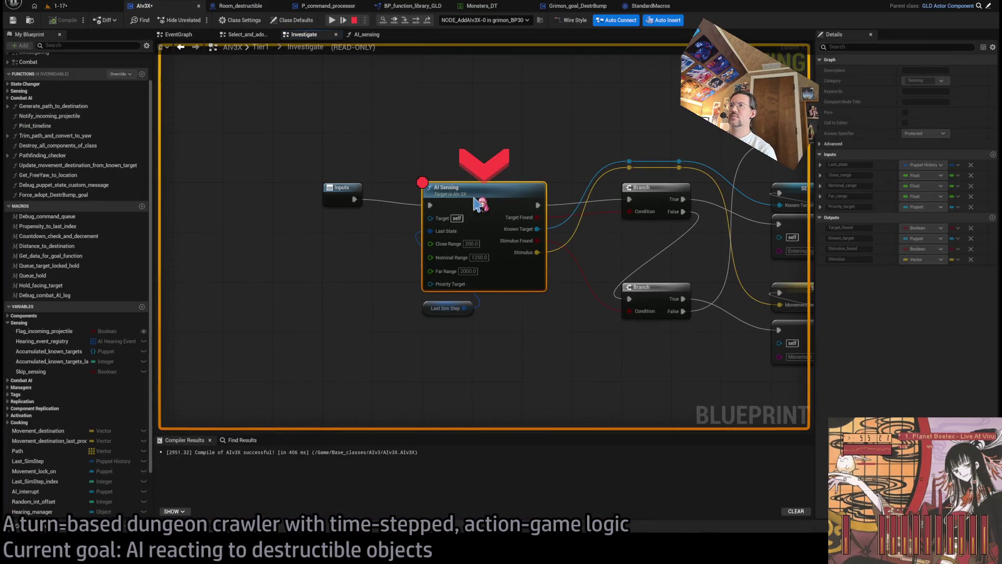
left_click(332, 20)
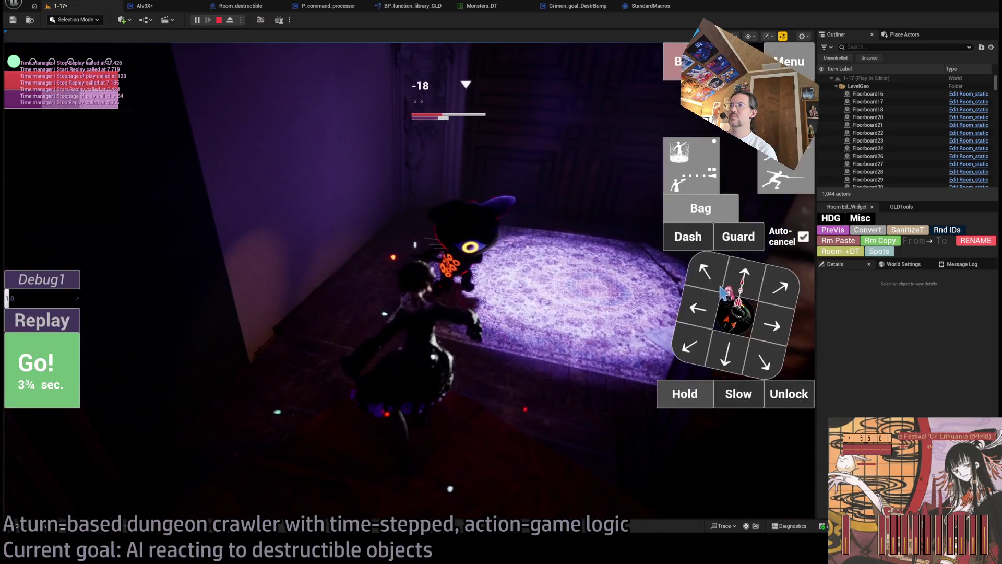
left_click(78, 351)
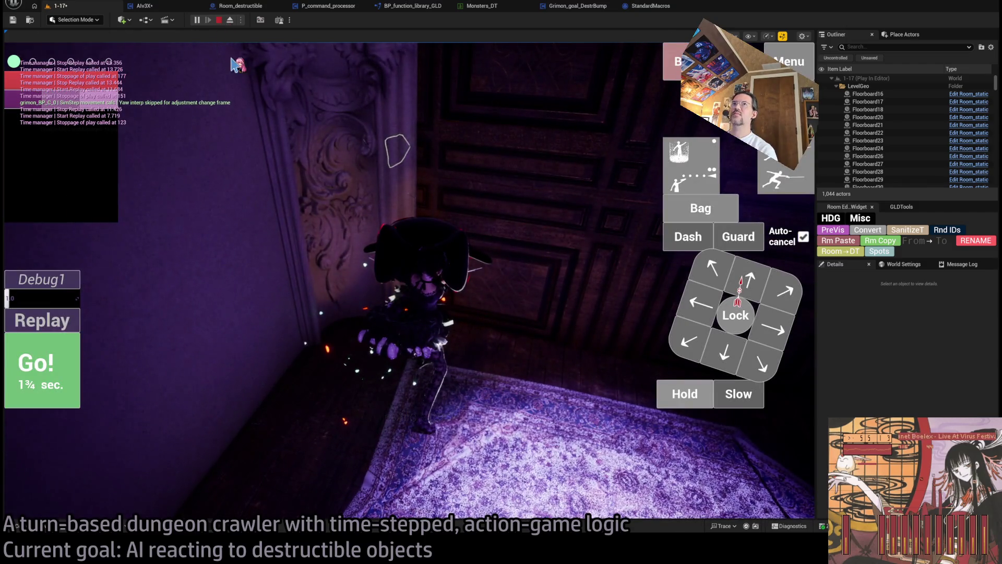
key("Escape")
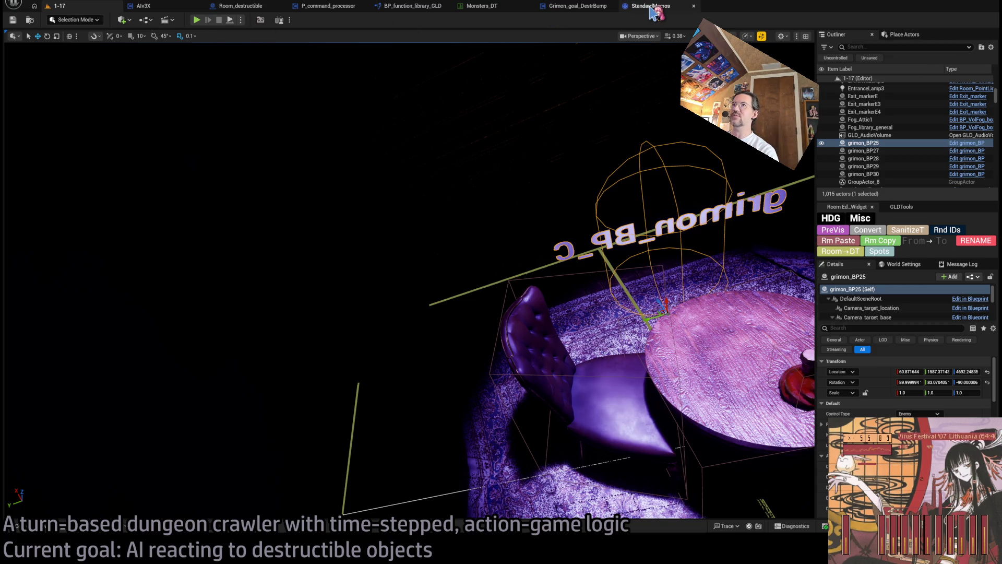
Focus the viewport on grimon_BP25 and move in close beside the table and chairs.
key("f")
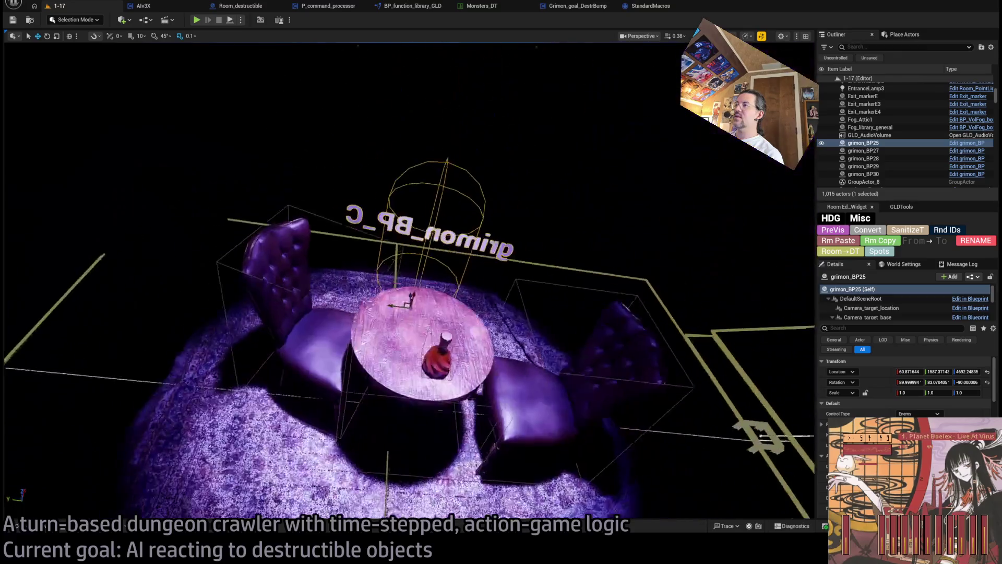
key("f")
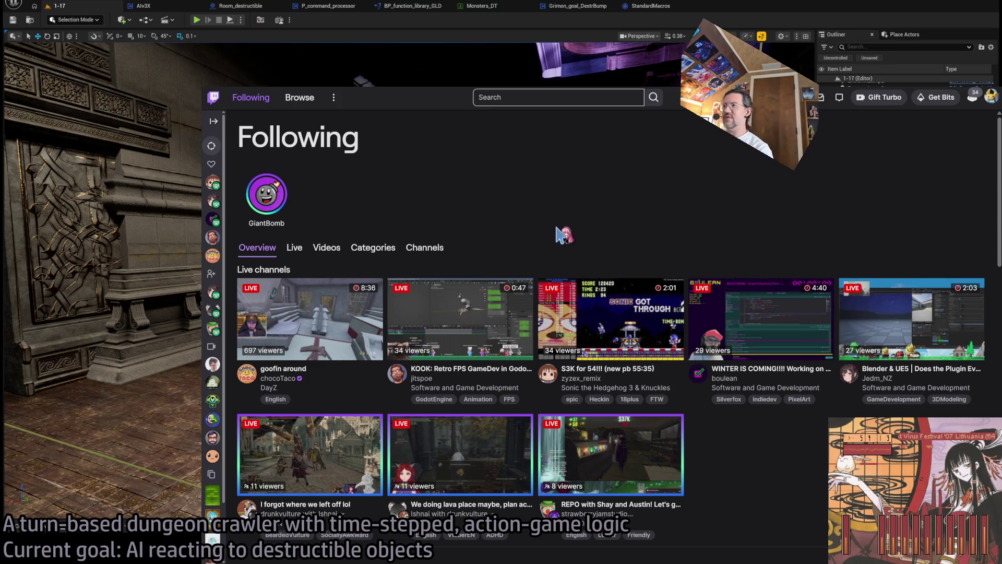
Open the live Outcaster roguelike stream from Following and expand its Stream Chat panel.
mouse_move(213, 438)
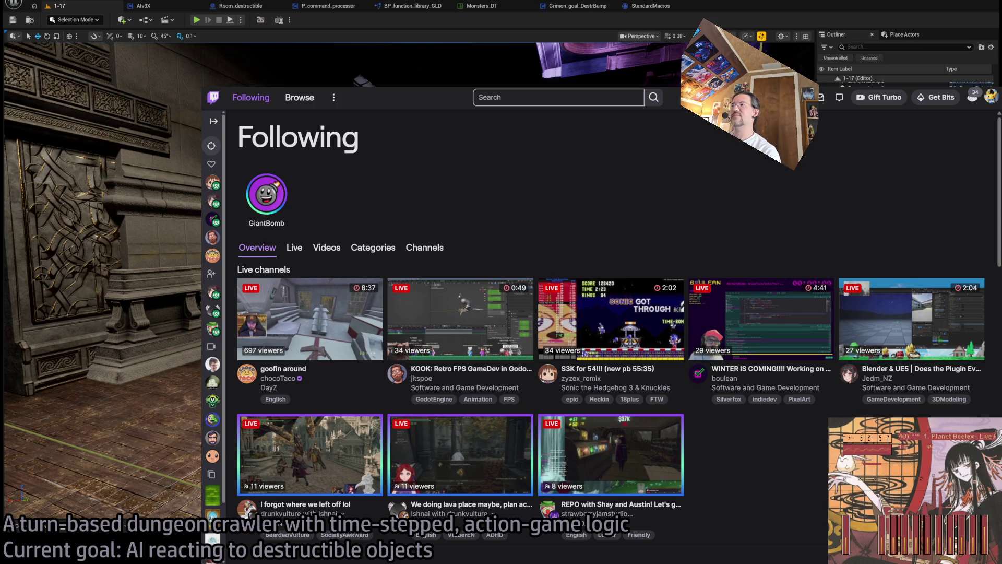
left_click(700, 339)
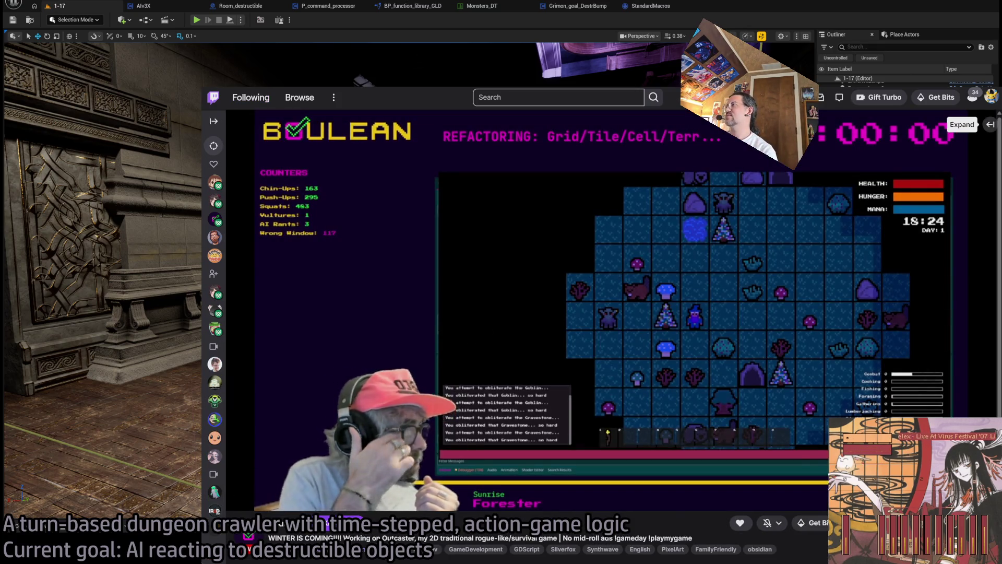
left_click(990, 124)
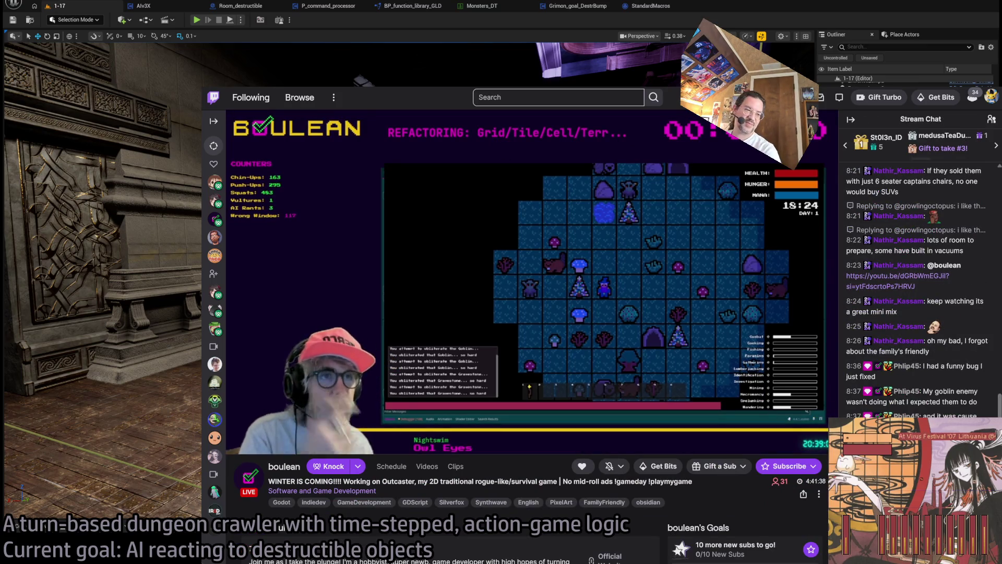